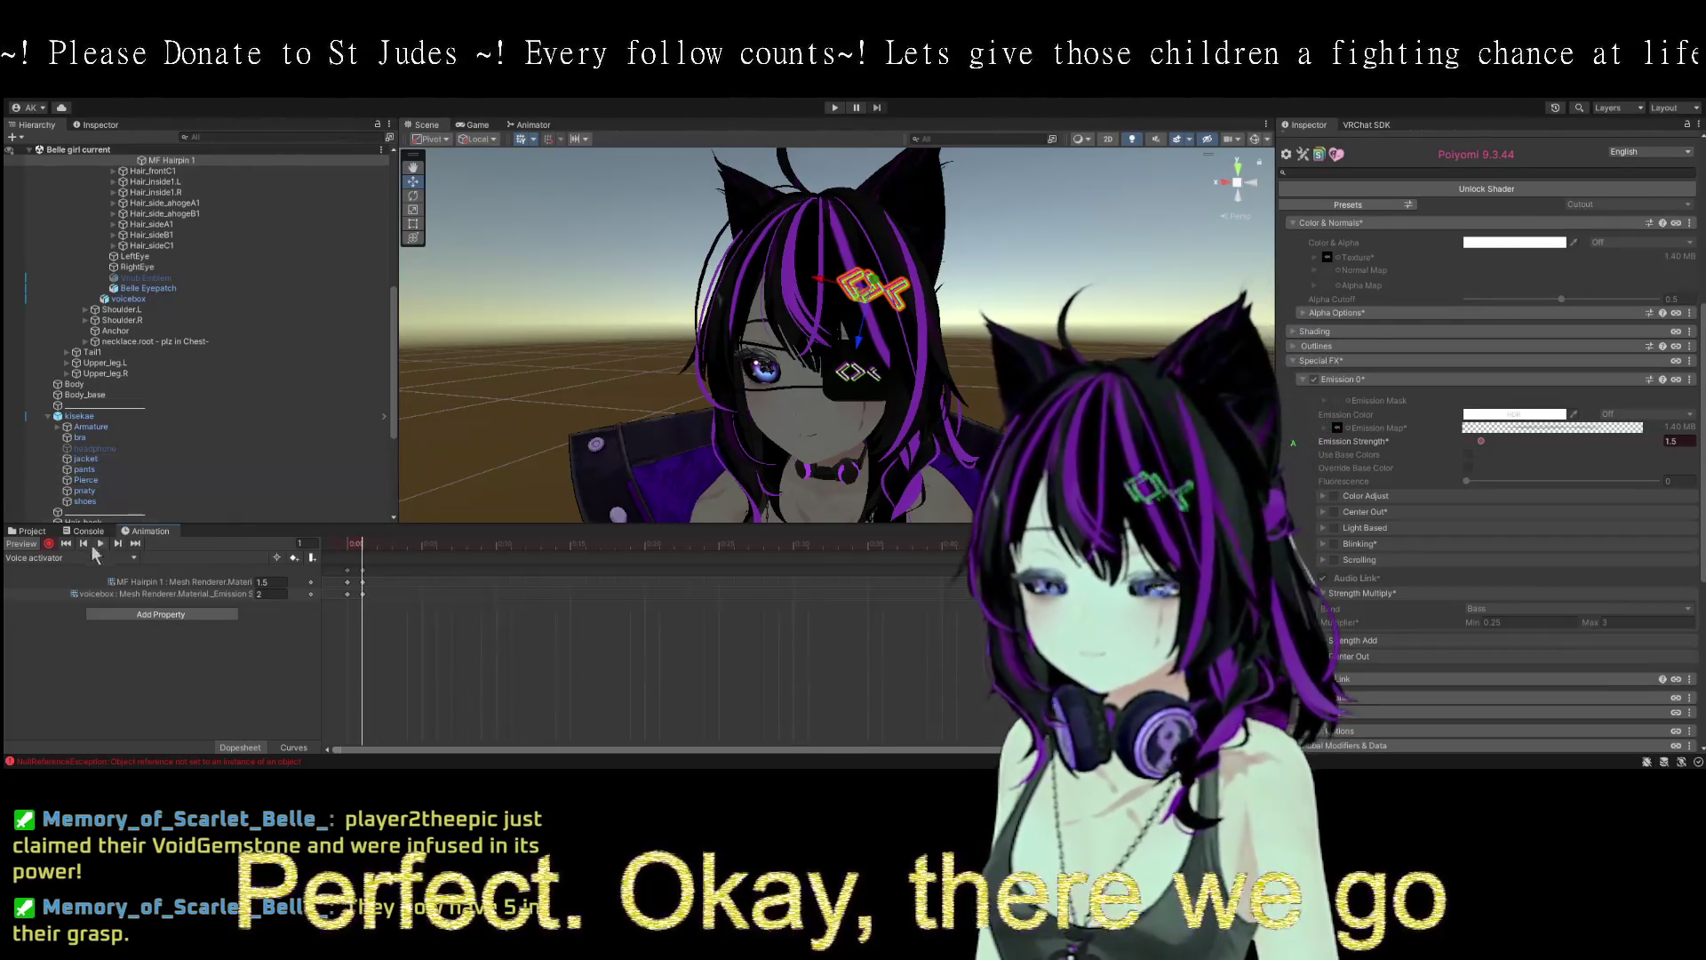
# - Stop recording the voice activator glow animation, test the avatar in Play mode, then exit
pyautogui.click(49, 544)
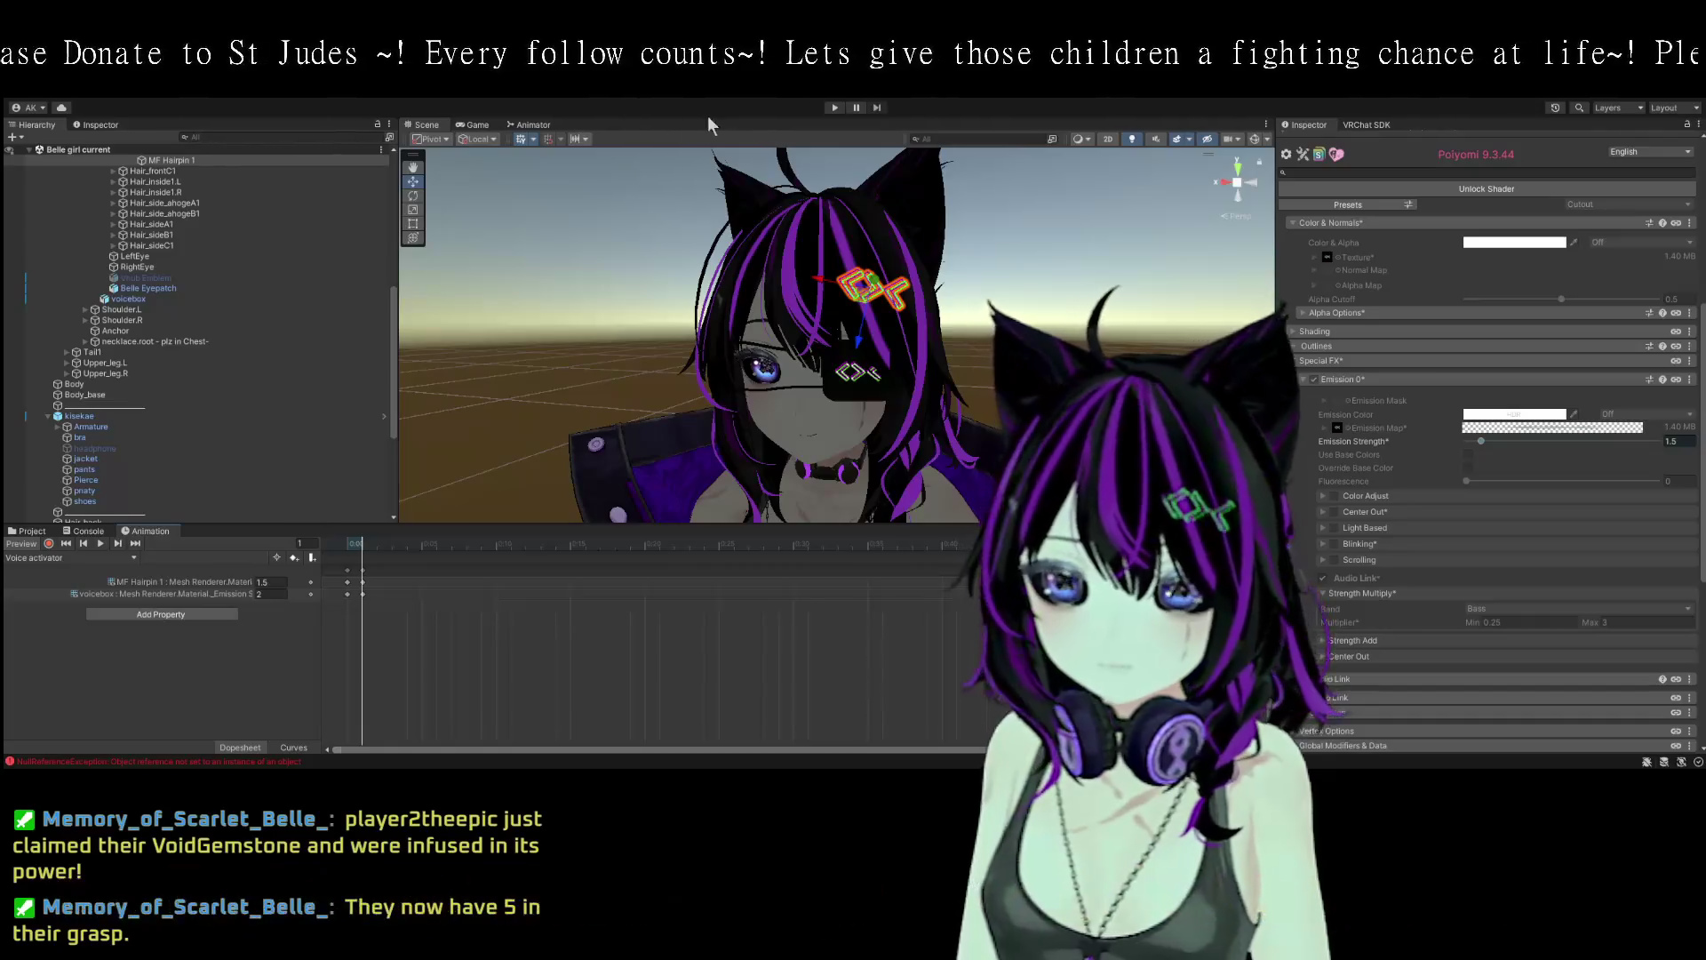
pyautogui.click(836, 107)
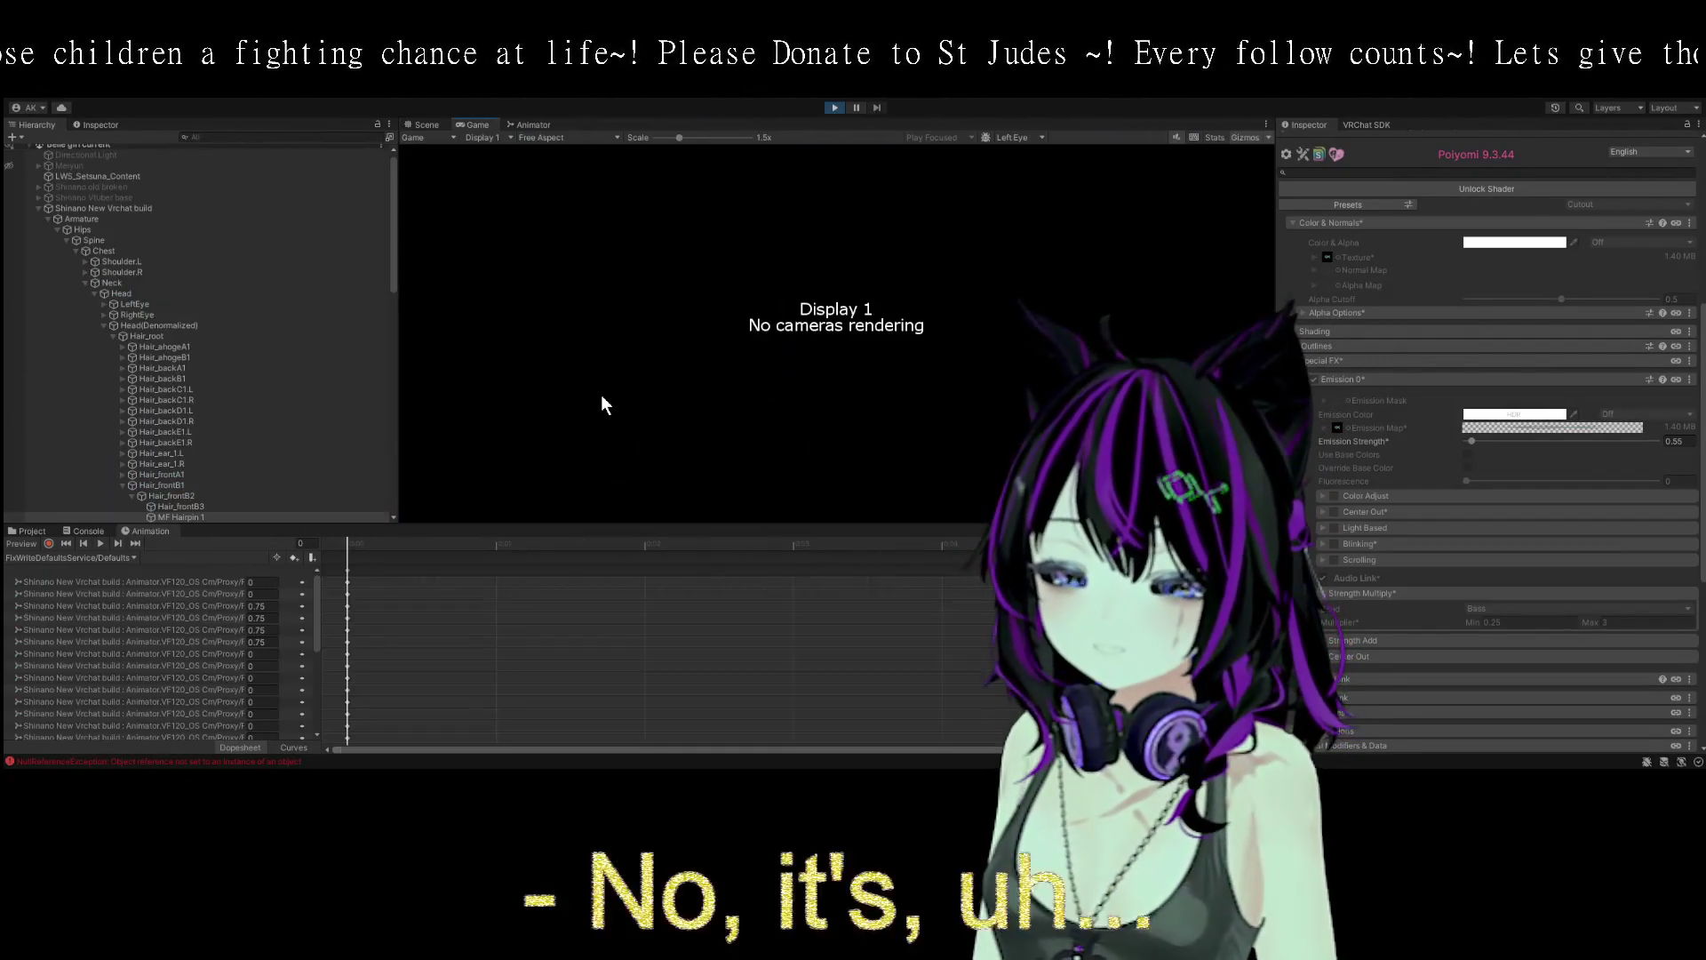
pyautogui.click(424, 124)
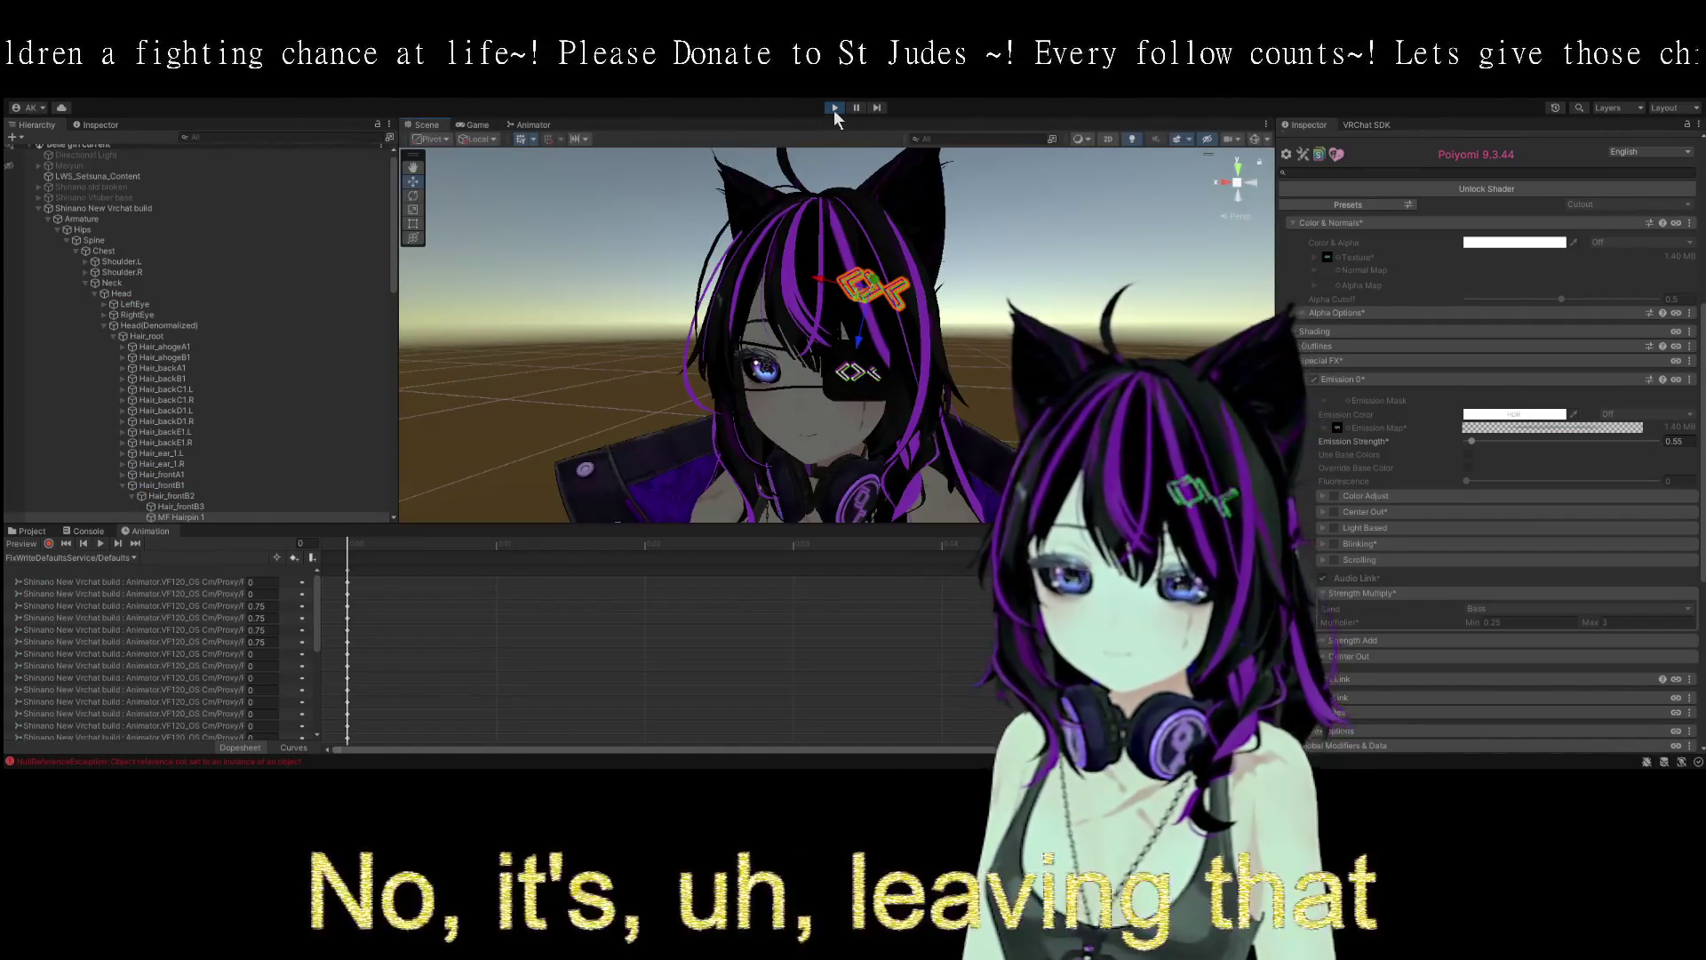
# - Frame the selected hairpin and zoom in on the avatar's head to inspect the halo glow
pyautogui.click(834, 107)
pyautogui.moveTo(926, 243)
pyautogui.mouseDown()
pyautogui.moveTo(947, 270)
pyautogui.moveTo(1054, 280)
pyautogui.mouseUp()
pyautogui.press('f')
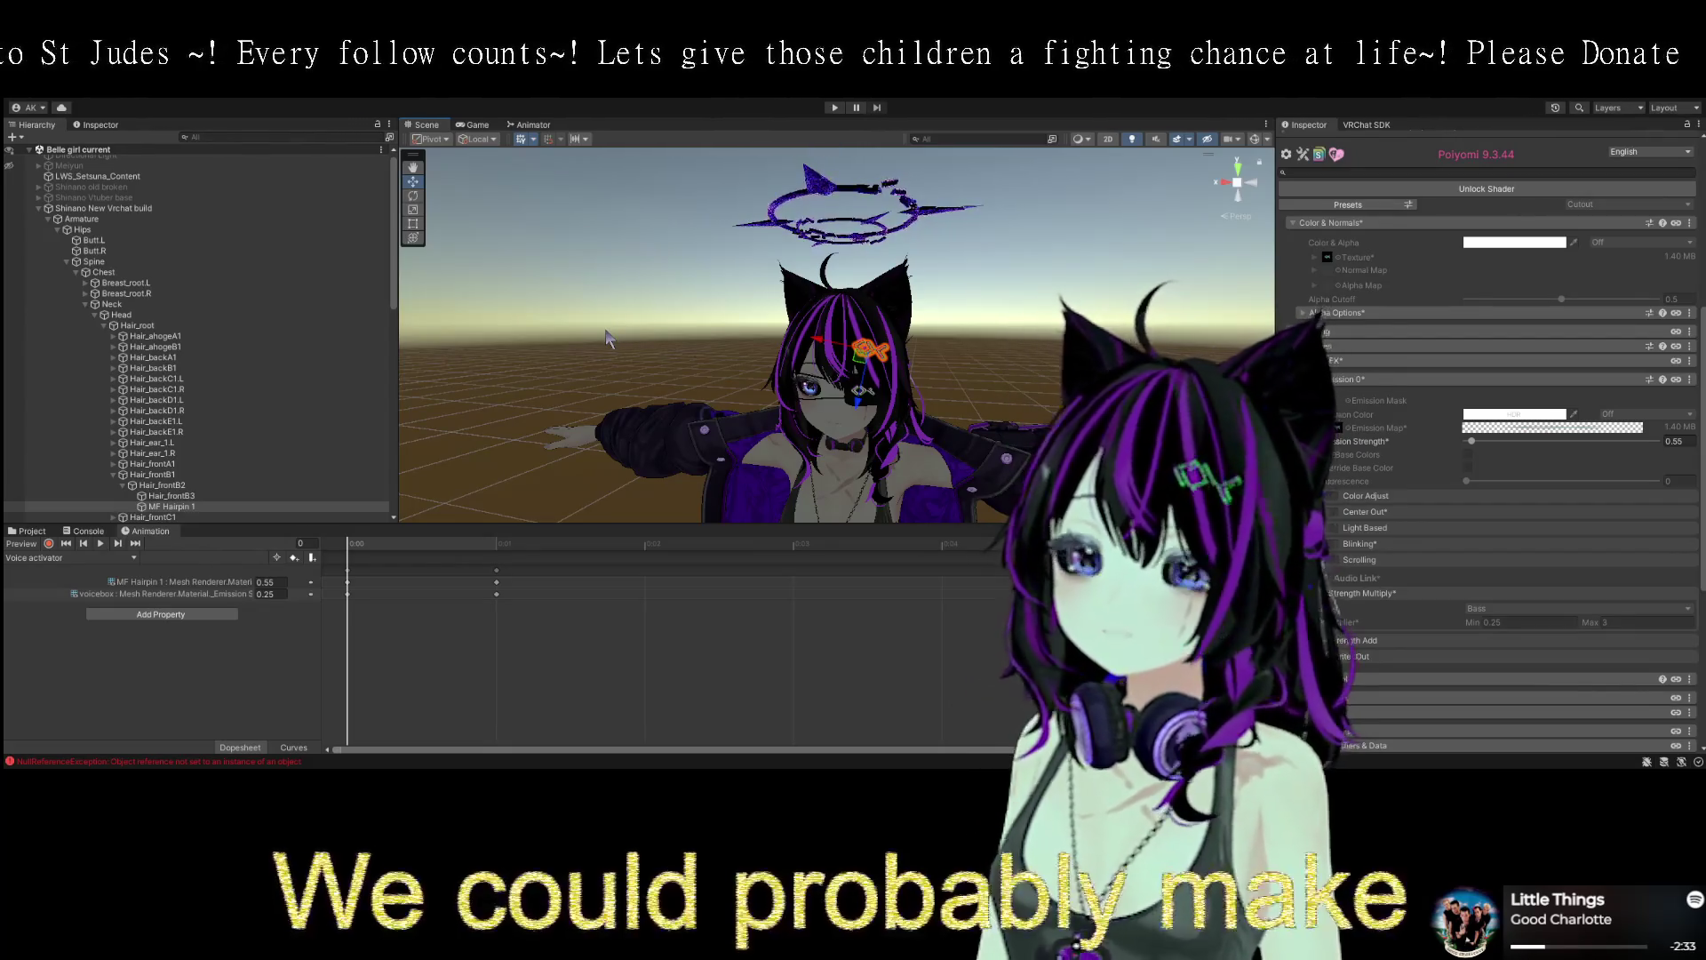
pyautogui.scroll(5, 613, 333)
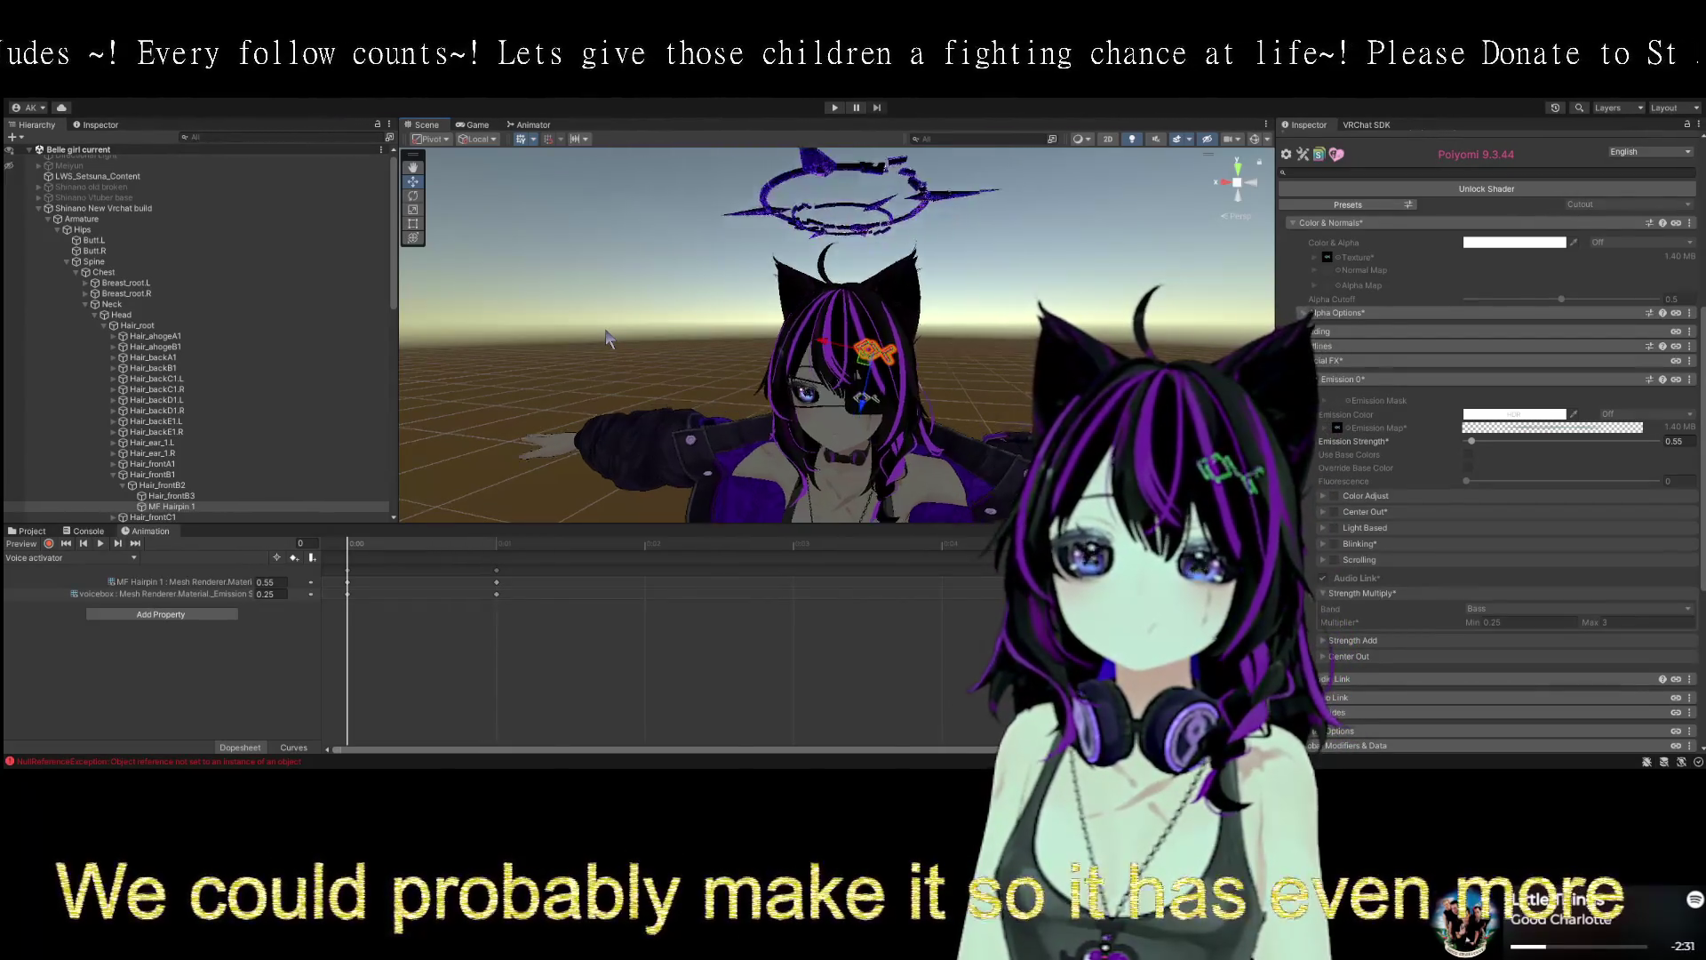
pyautogui.moveTo(626, 320); pyautogui.dragTo(620, 281)
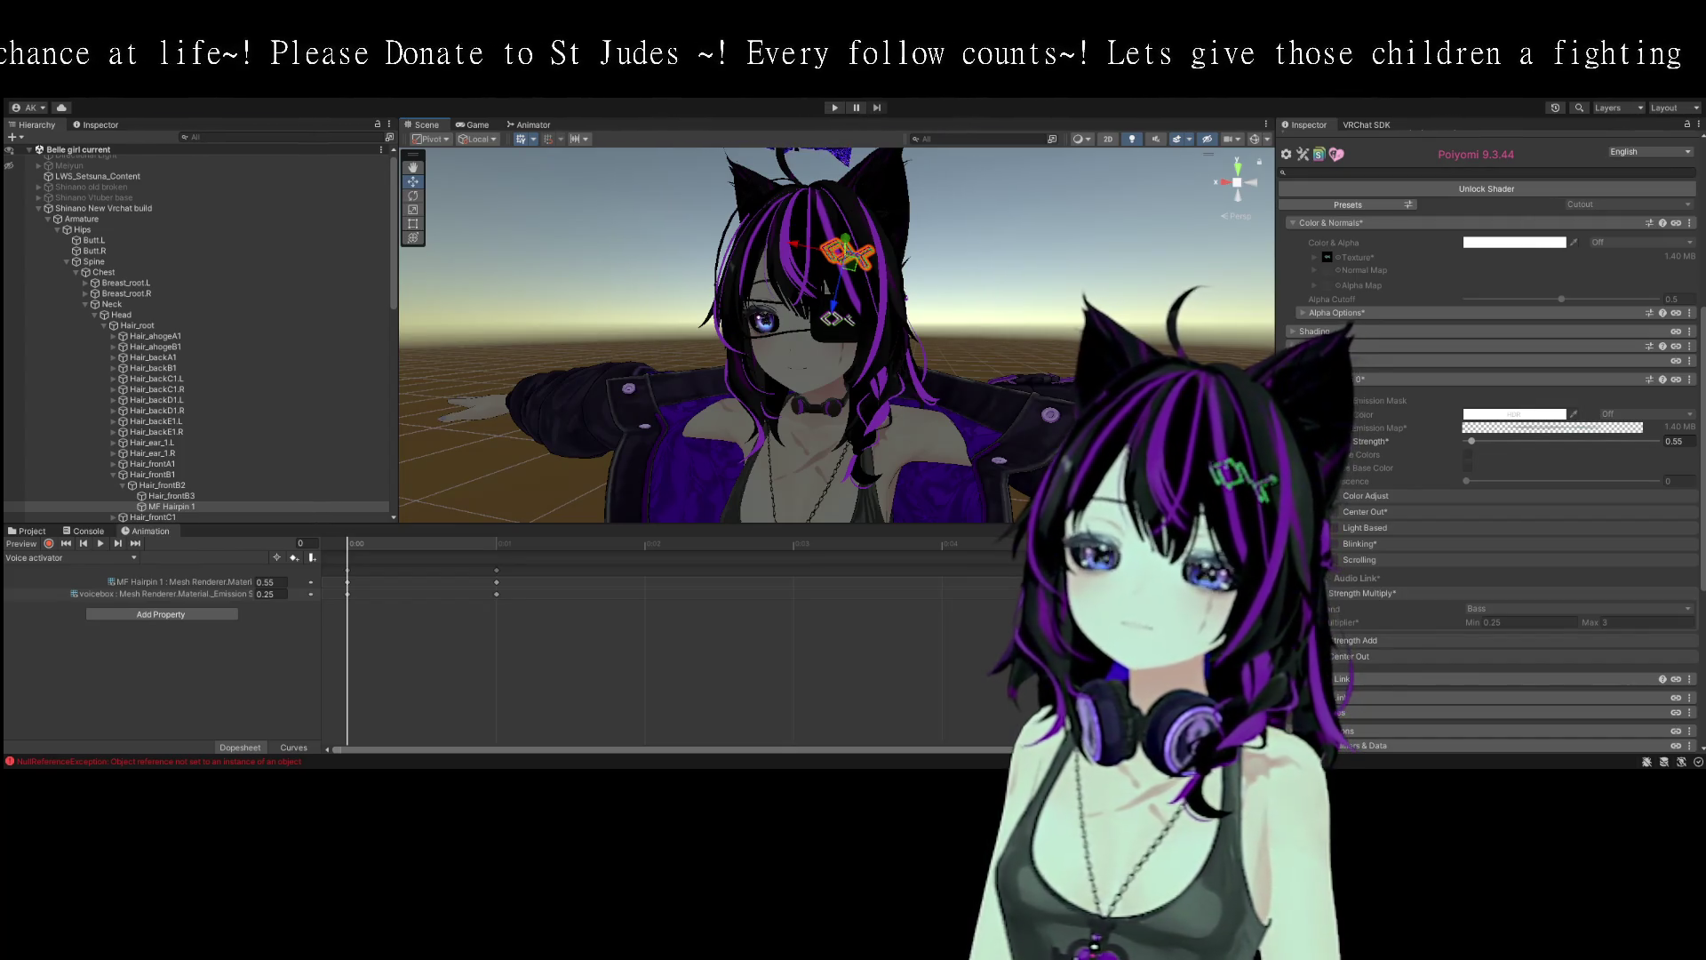
# - Open the Shinano New Vrchat build avatar's FX_FT controller in the Animator
pyautogui.scroll(1, 195, 245)
pyautogui.click(114, 215)
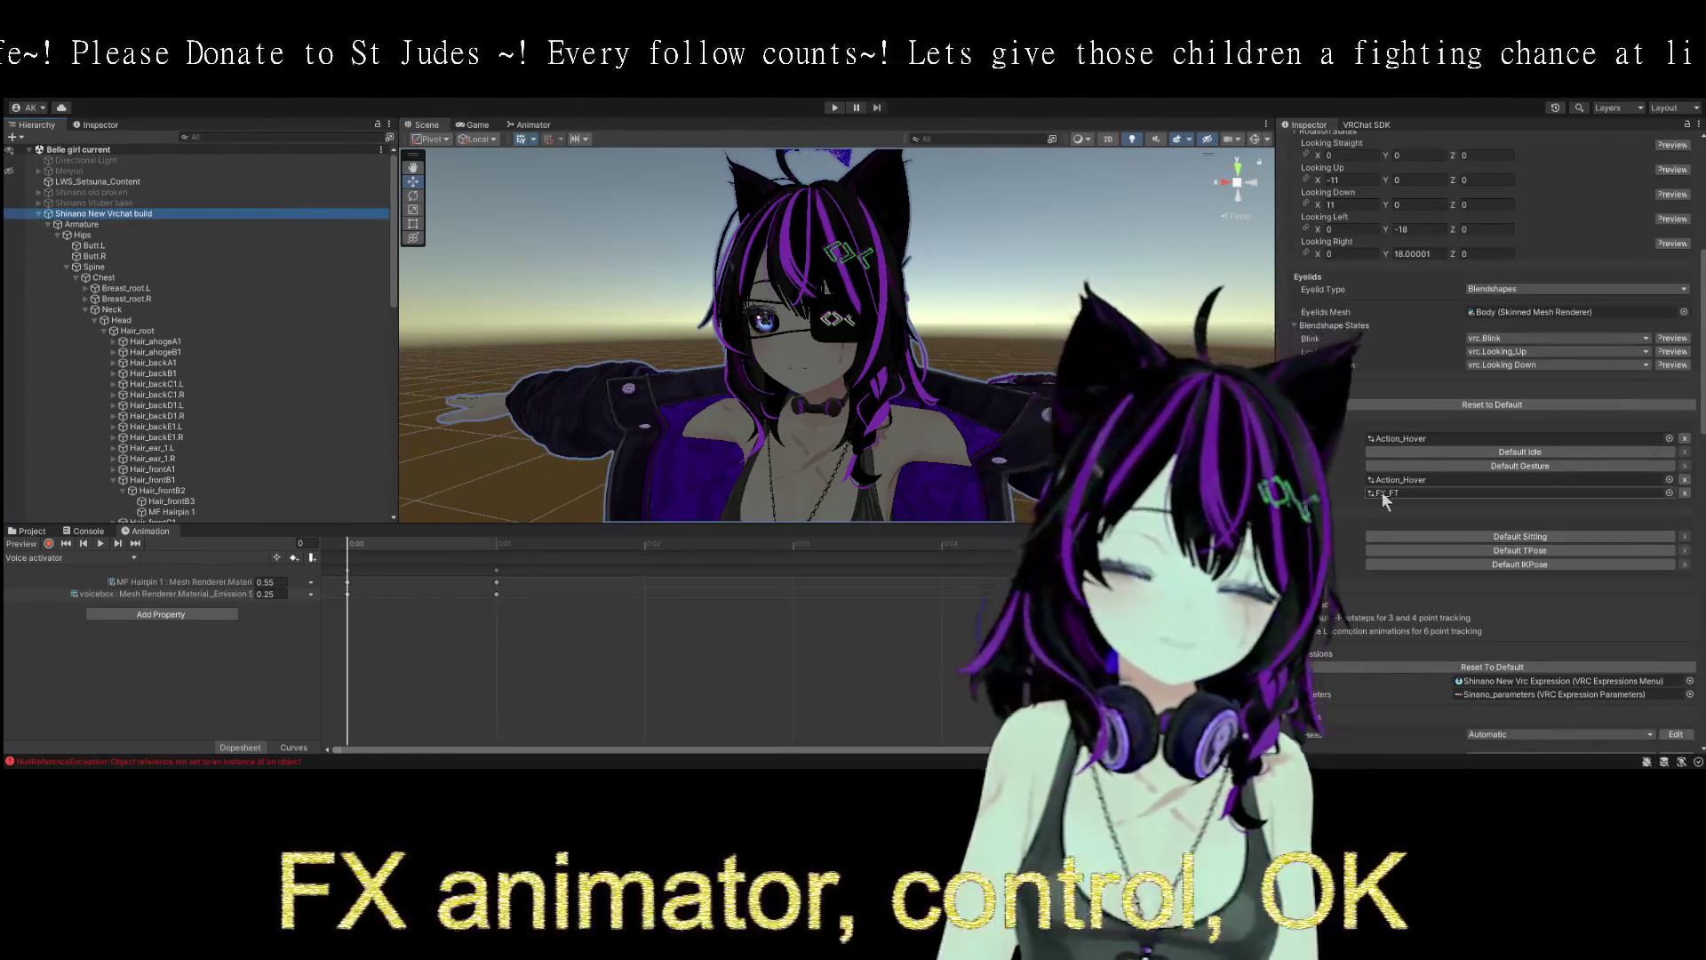
pyautogui.doubleClick(1388, 492)
pyautogui.scroll(-3, 631, 343)
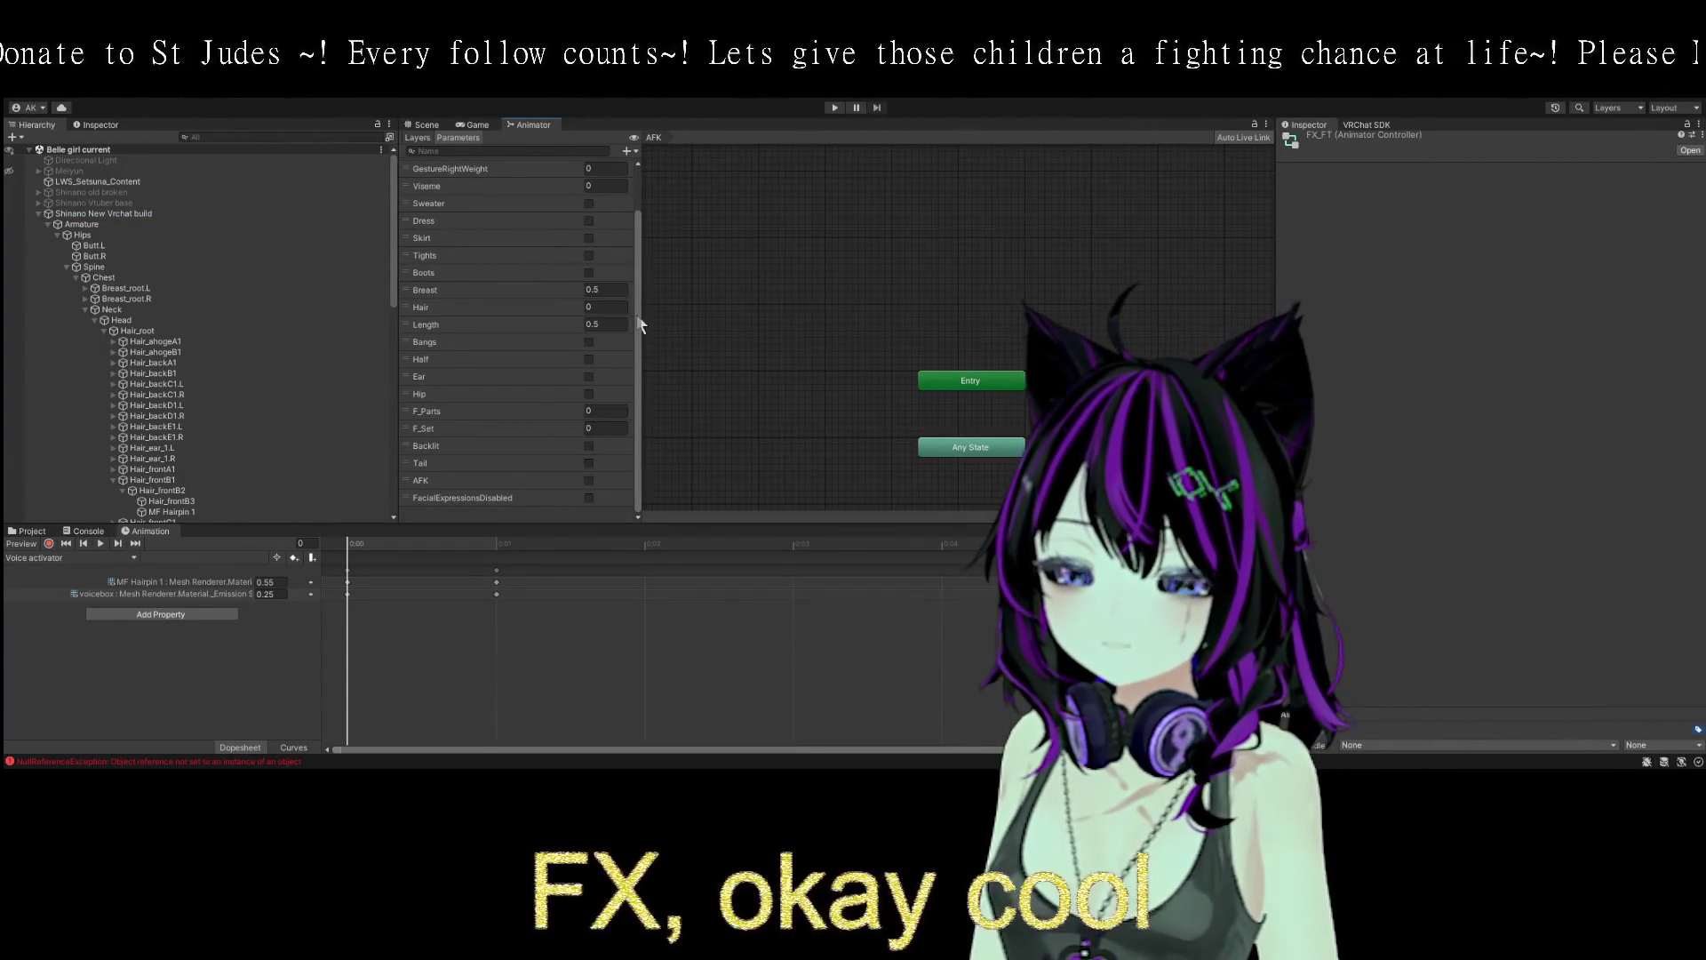
pyautogui.click(436, 516)
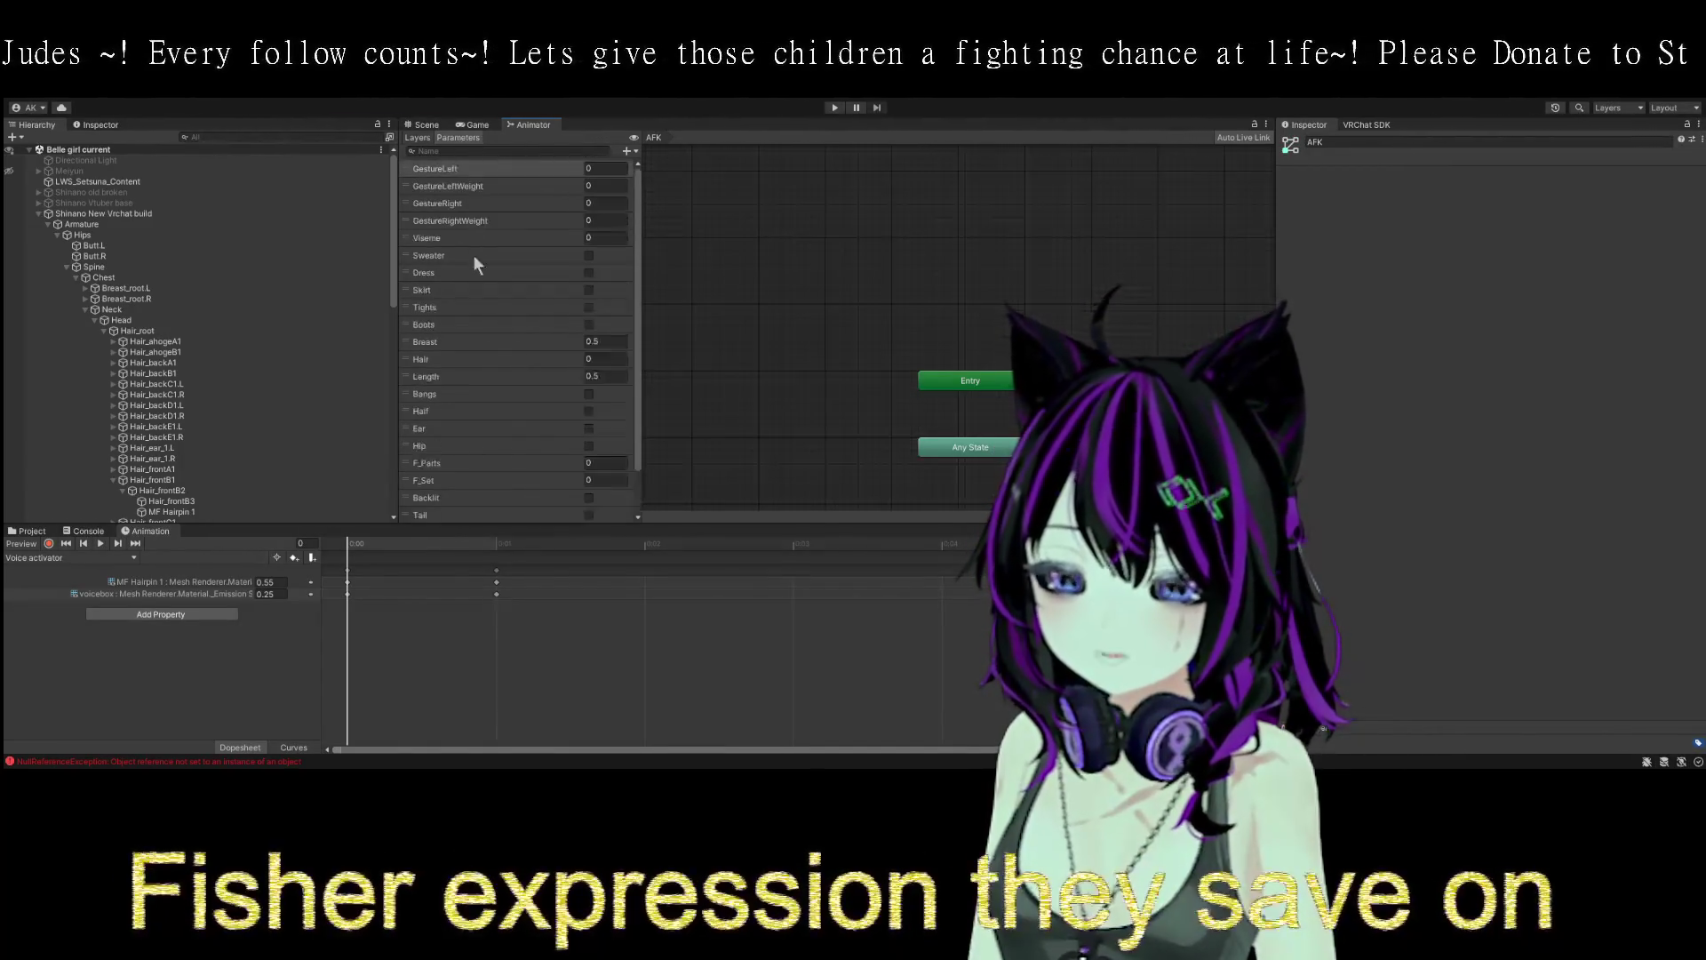
# - Add a new layer to the FX_FT controller and name it Voice Effects
pyautogui.click(415, 137)
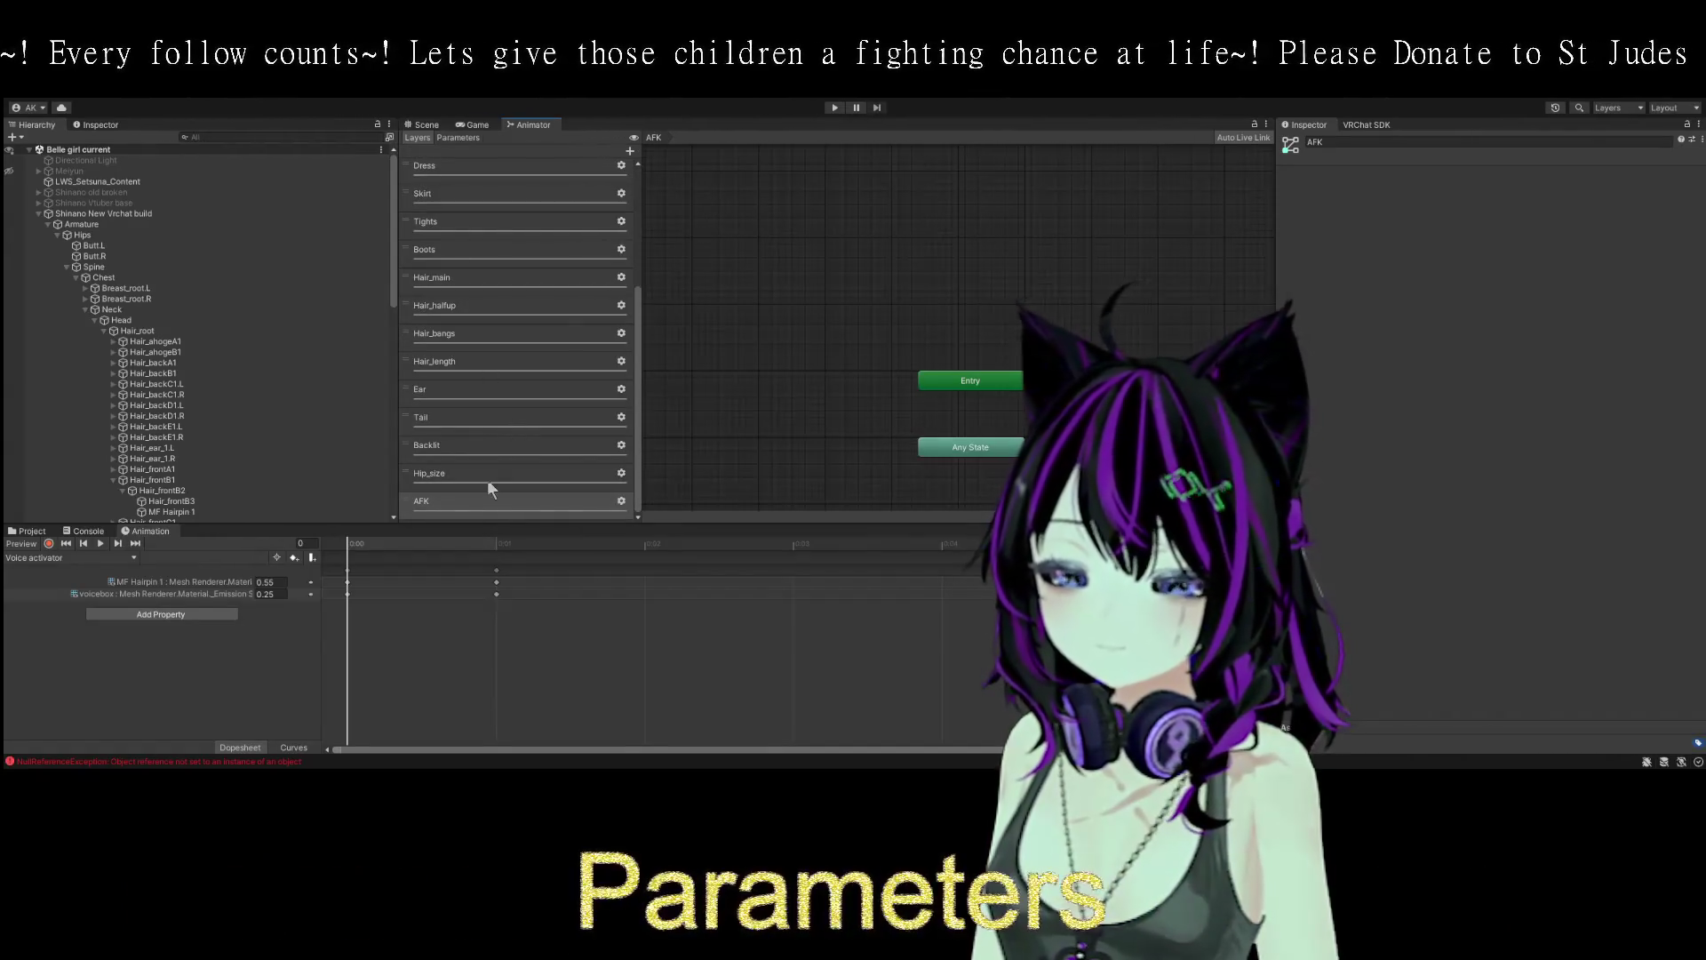
pyautogui.click(630, 151)
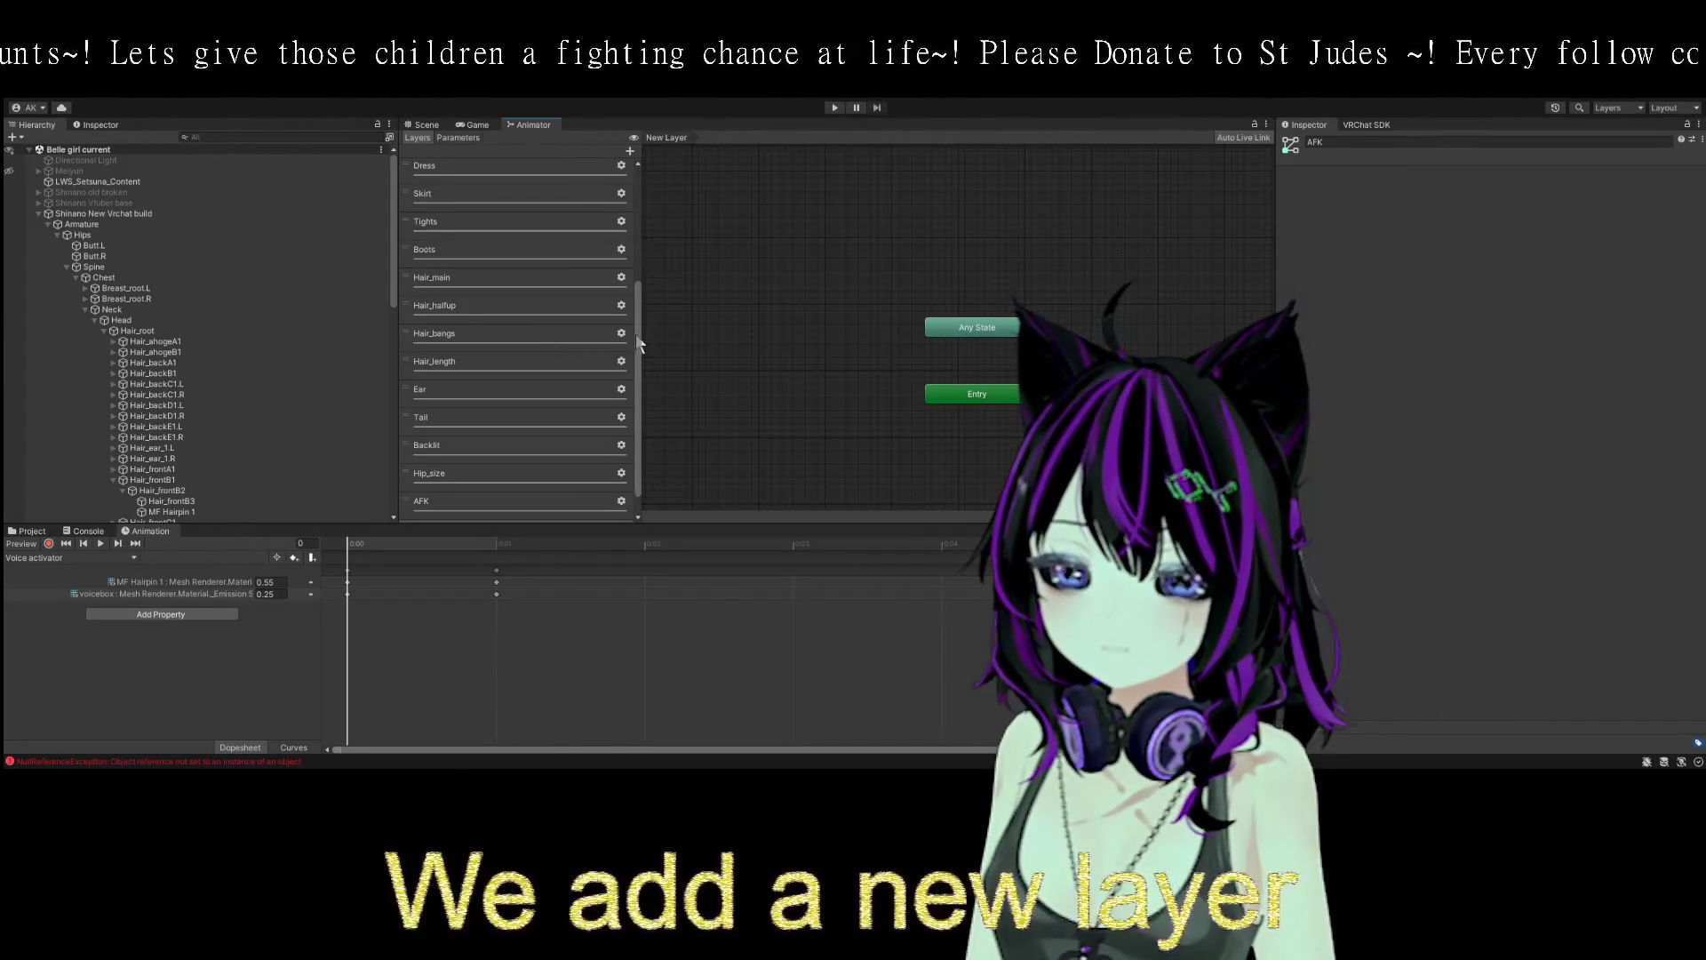
pyautogui.moveTo(640, 397); pyautogui.dragTo(633, 430)
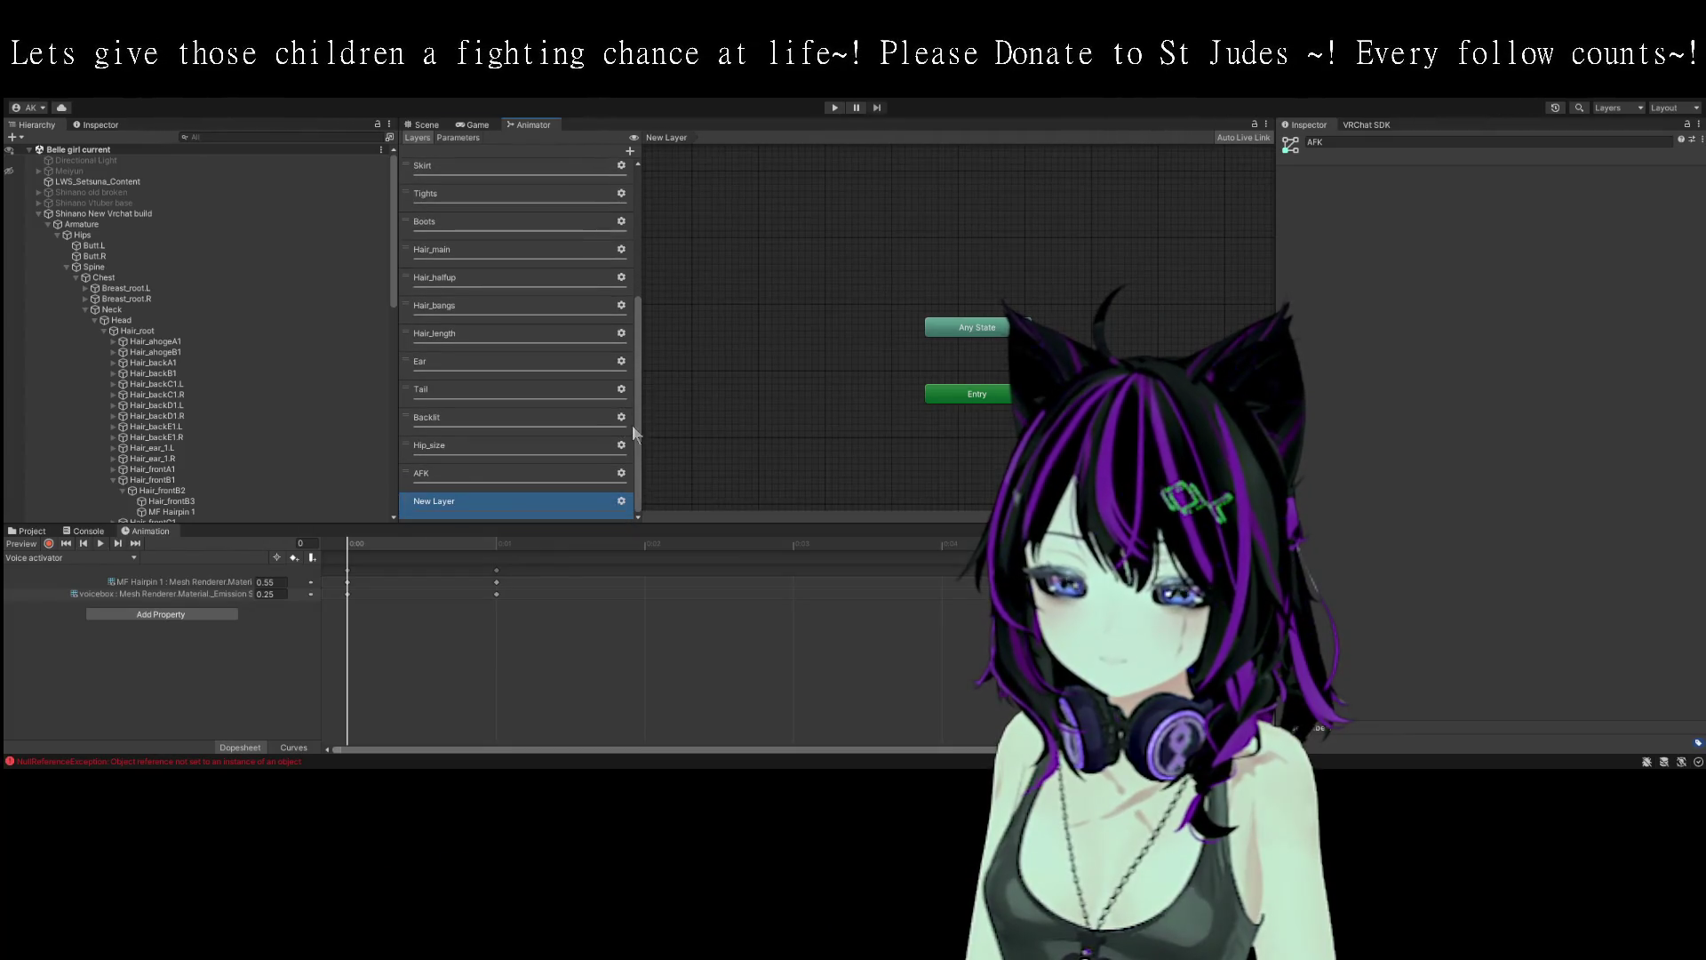
pyautogui.doubleClick(451, 498)
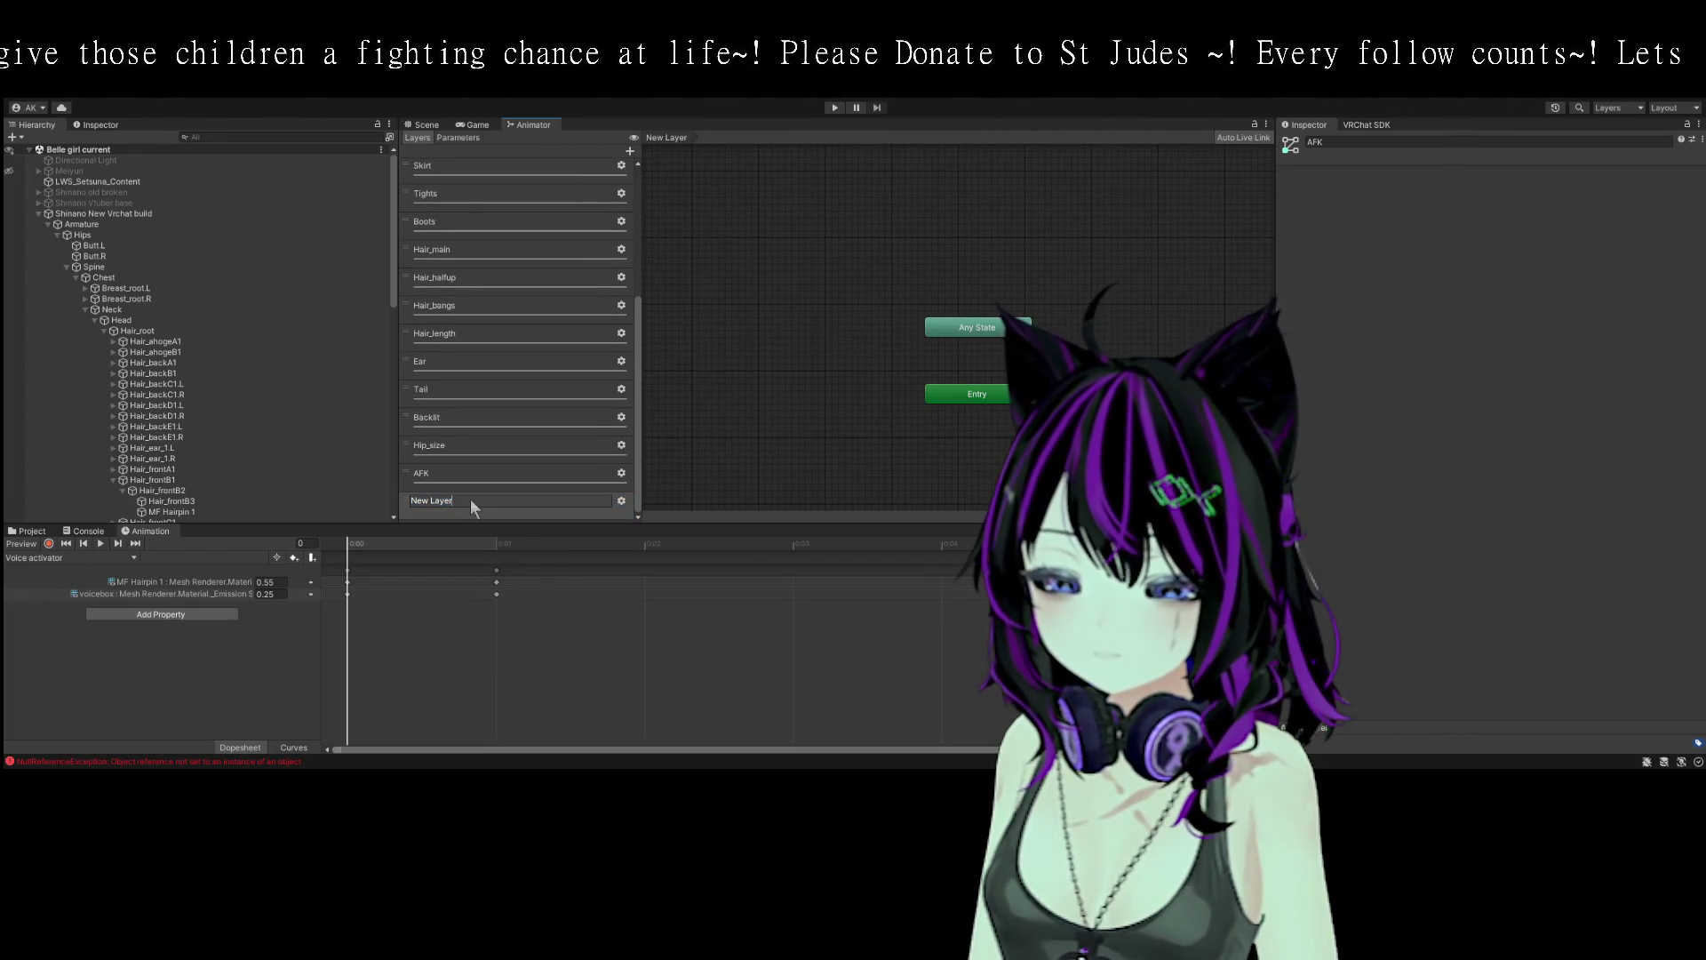
pyautogui.press('Right')
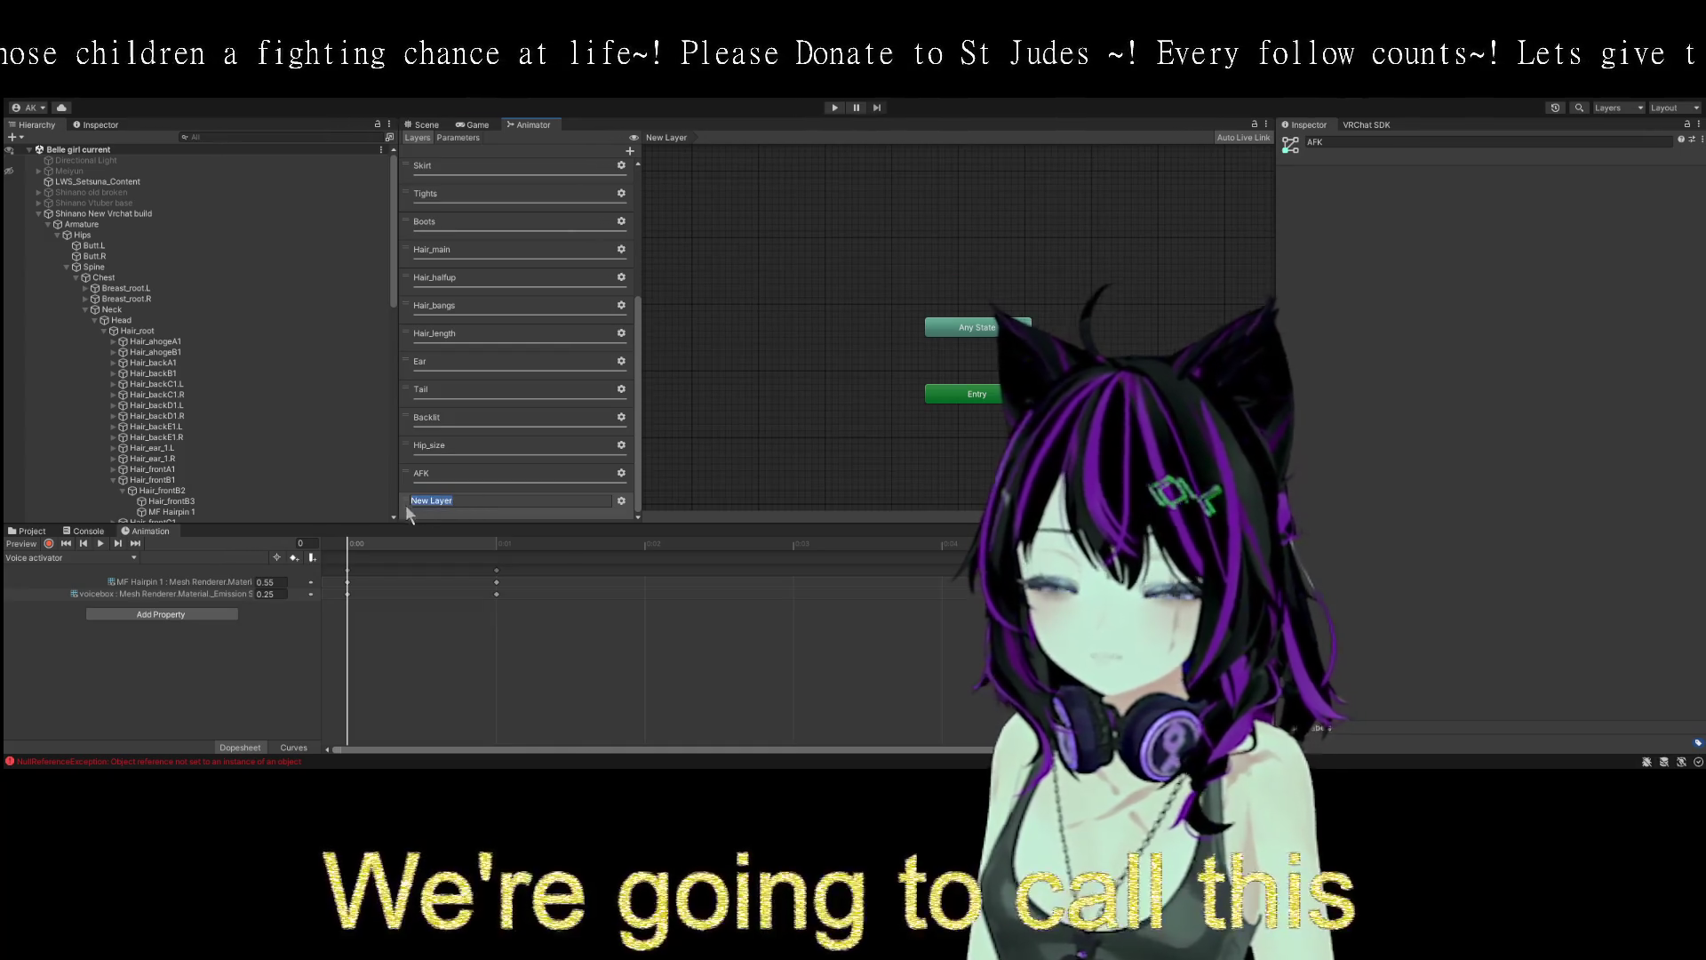
pyautogui.write('Voice Effects')
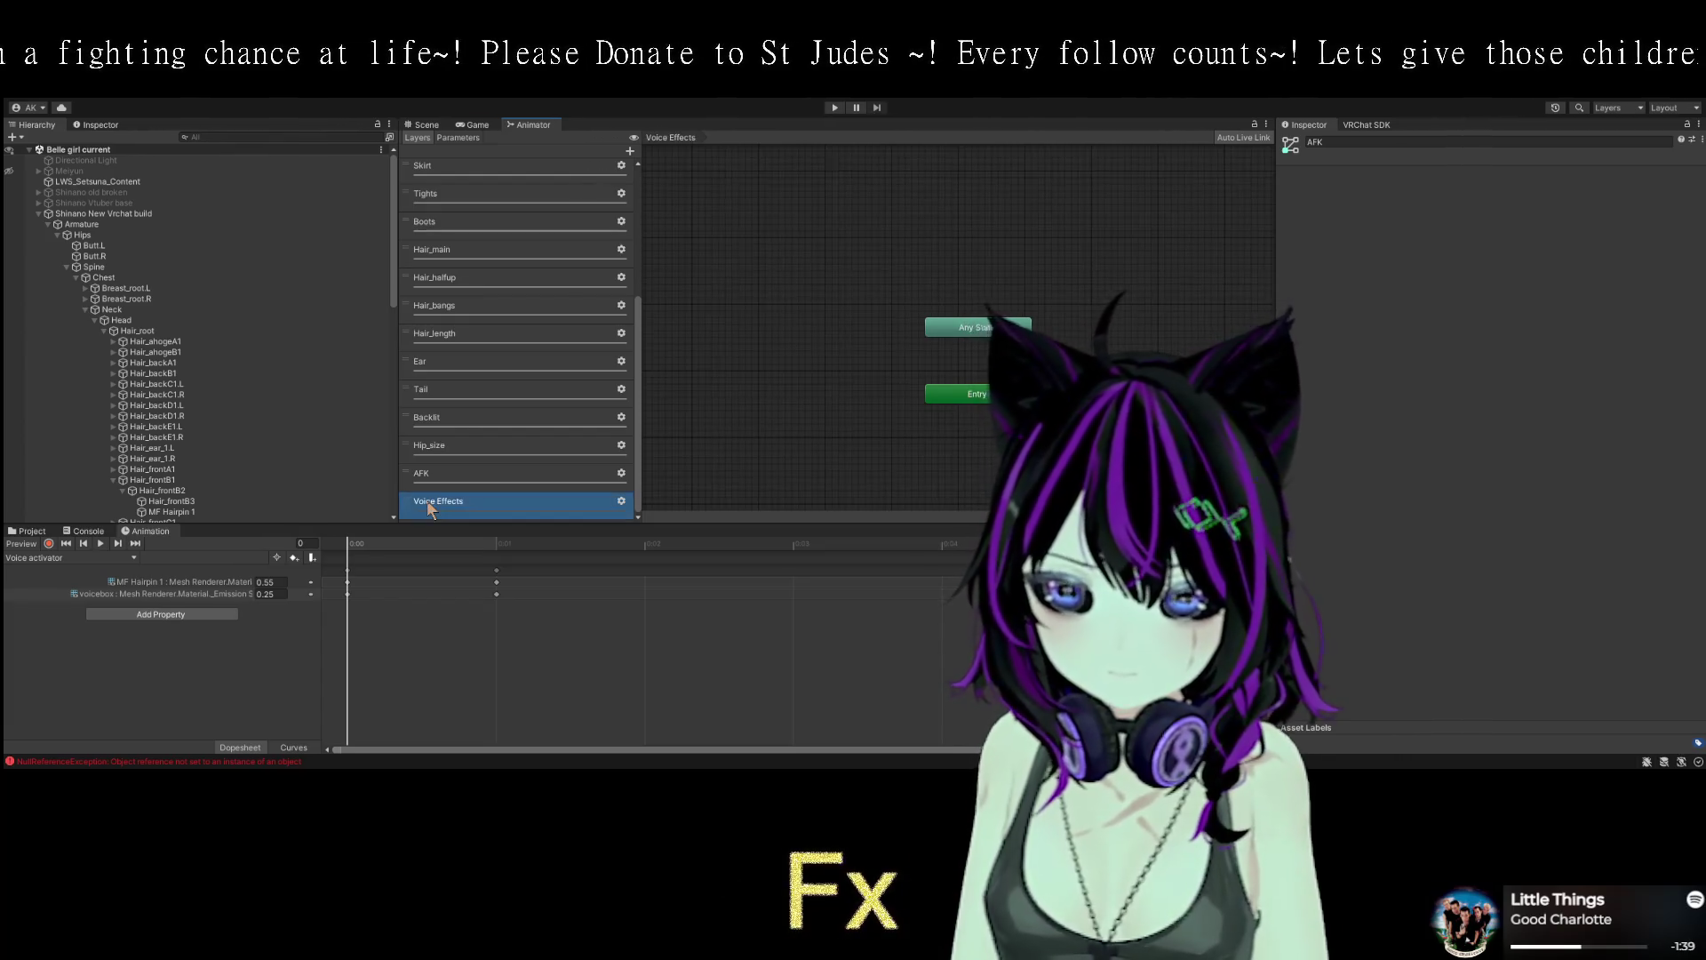
pyautogui.click(460, 137)
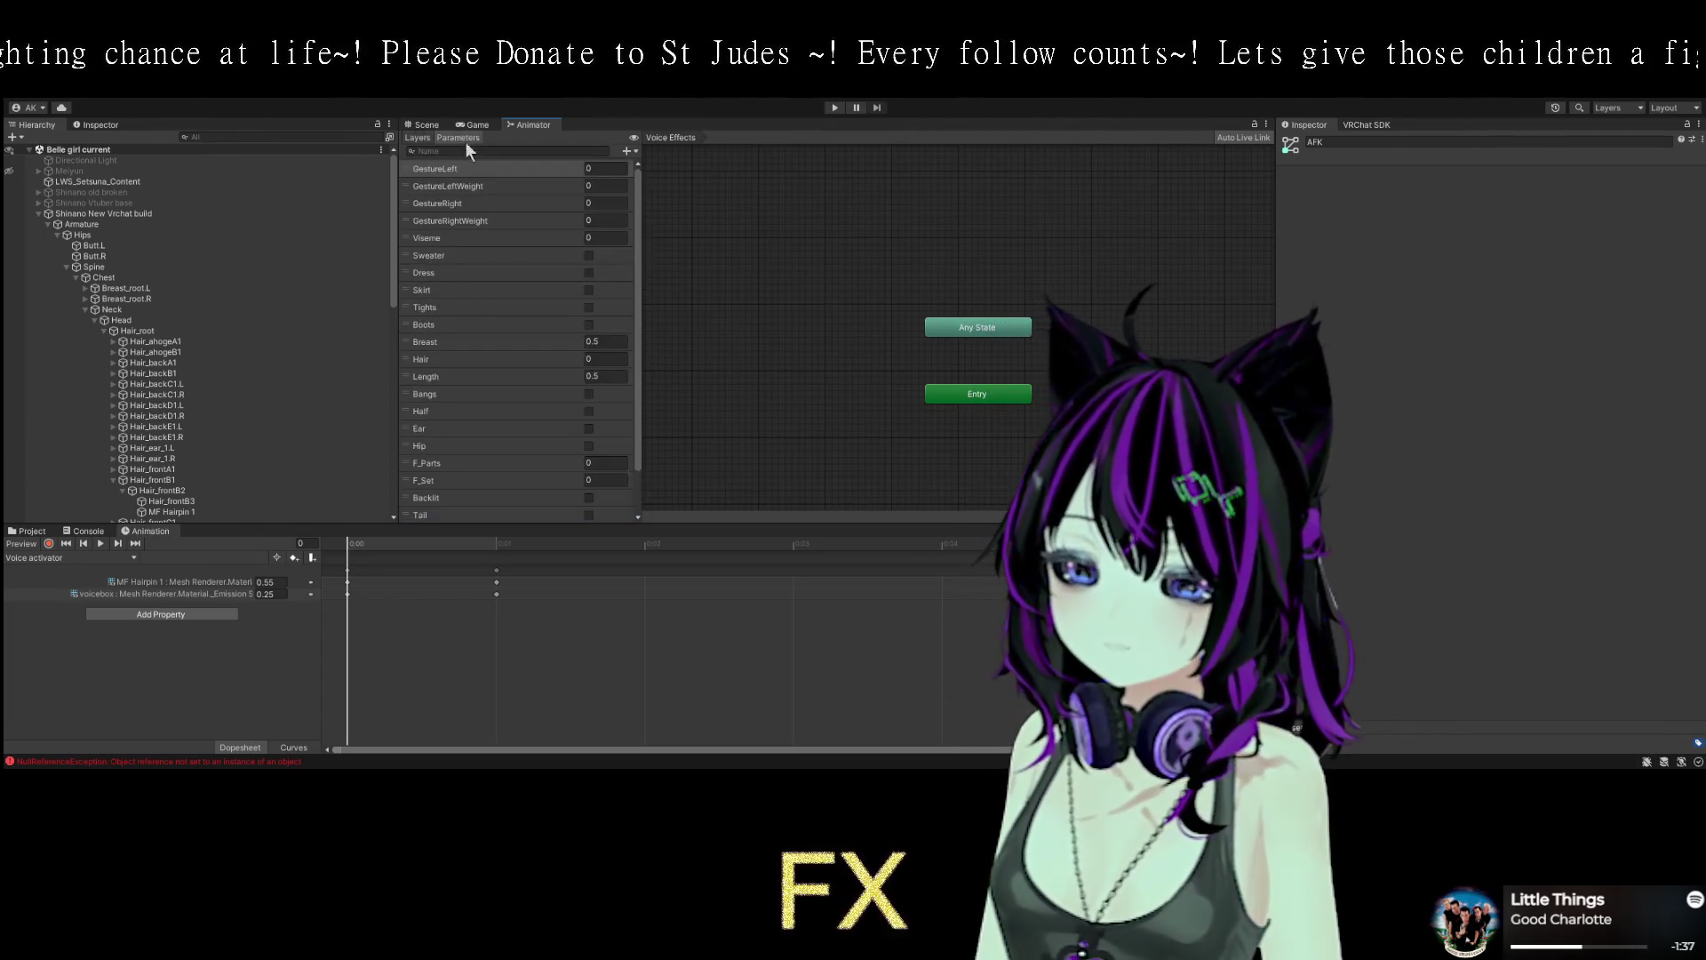
# - Add a Float parameter named Voice to the FX controller
pyautogui.scroll(-3, 479, 440)
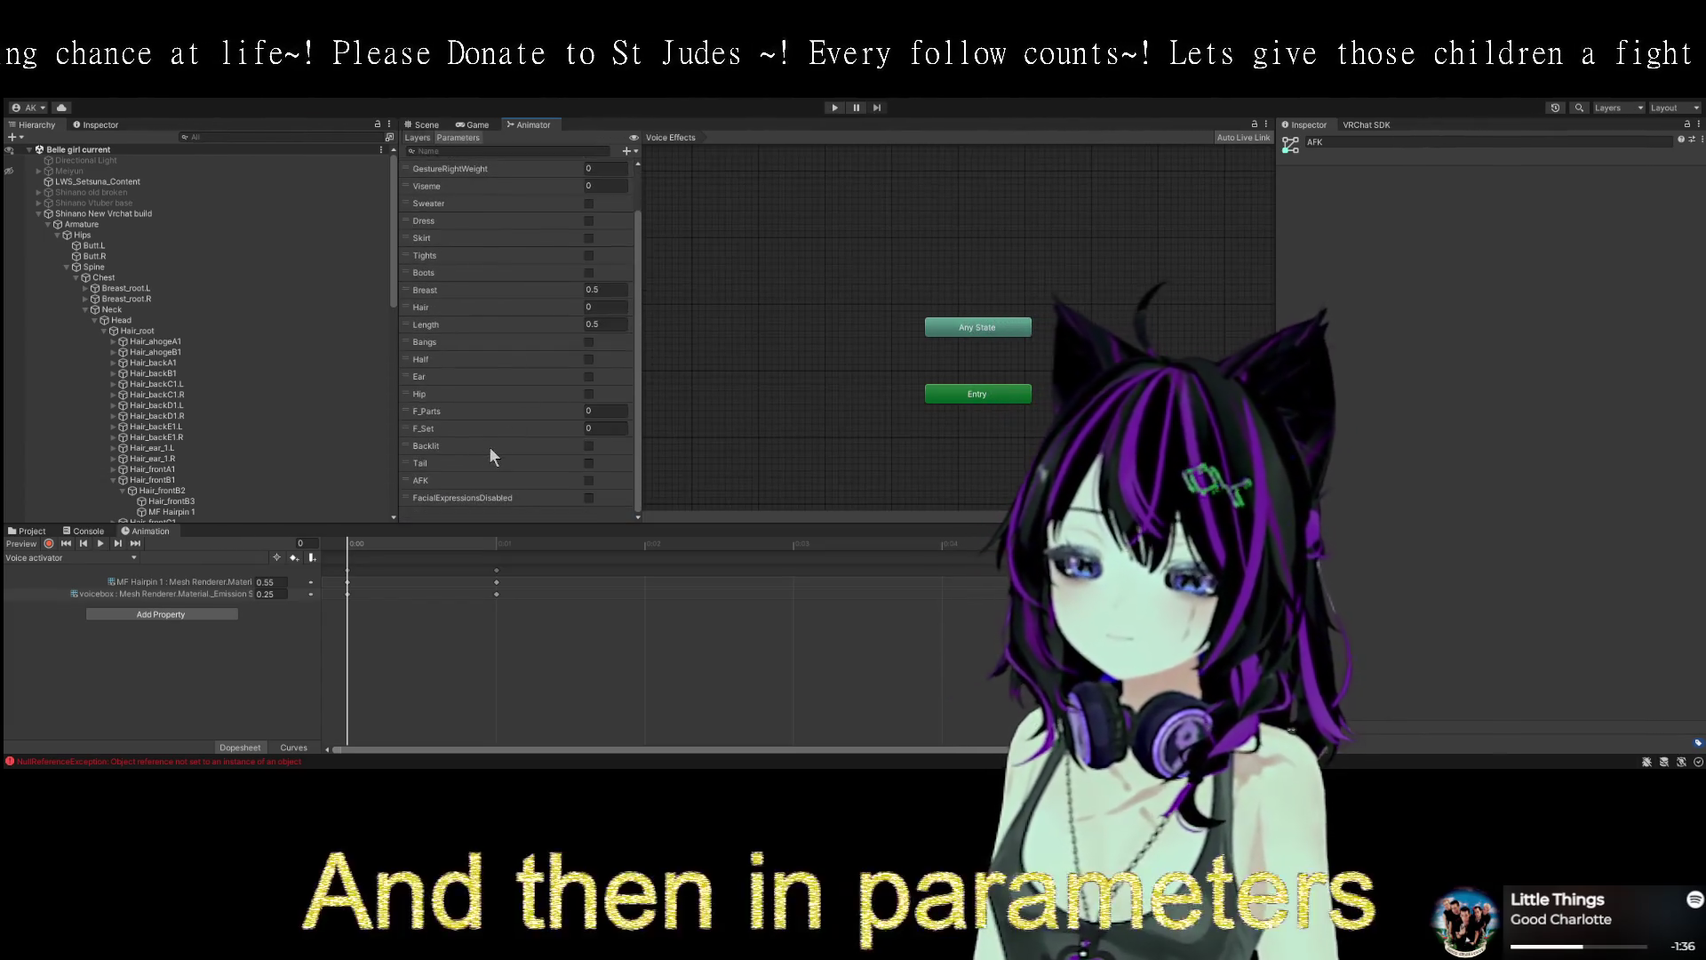
pyautogui.click(631, 152)
pyautogui.click(638, 163)
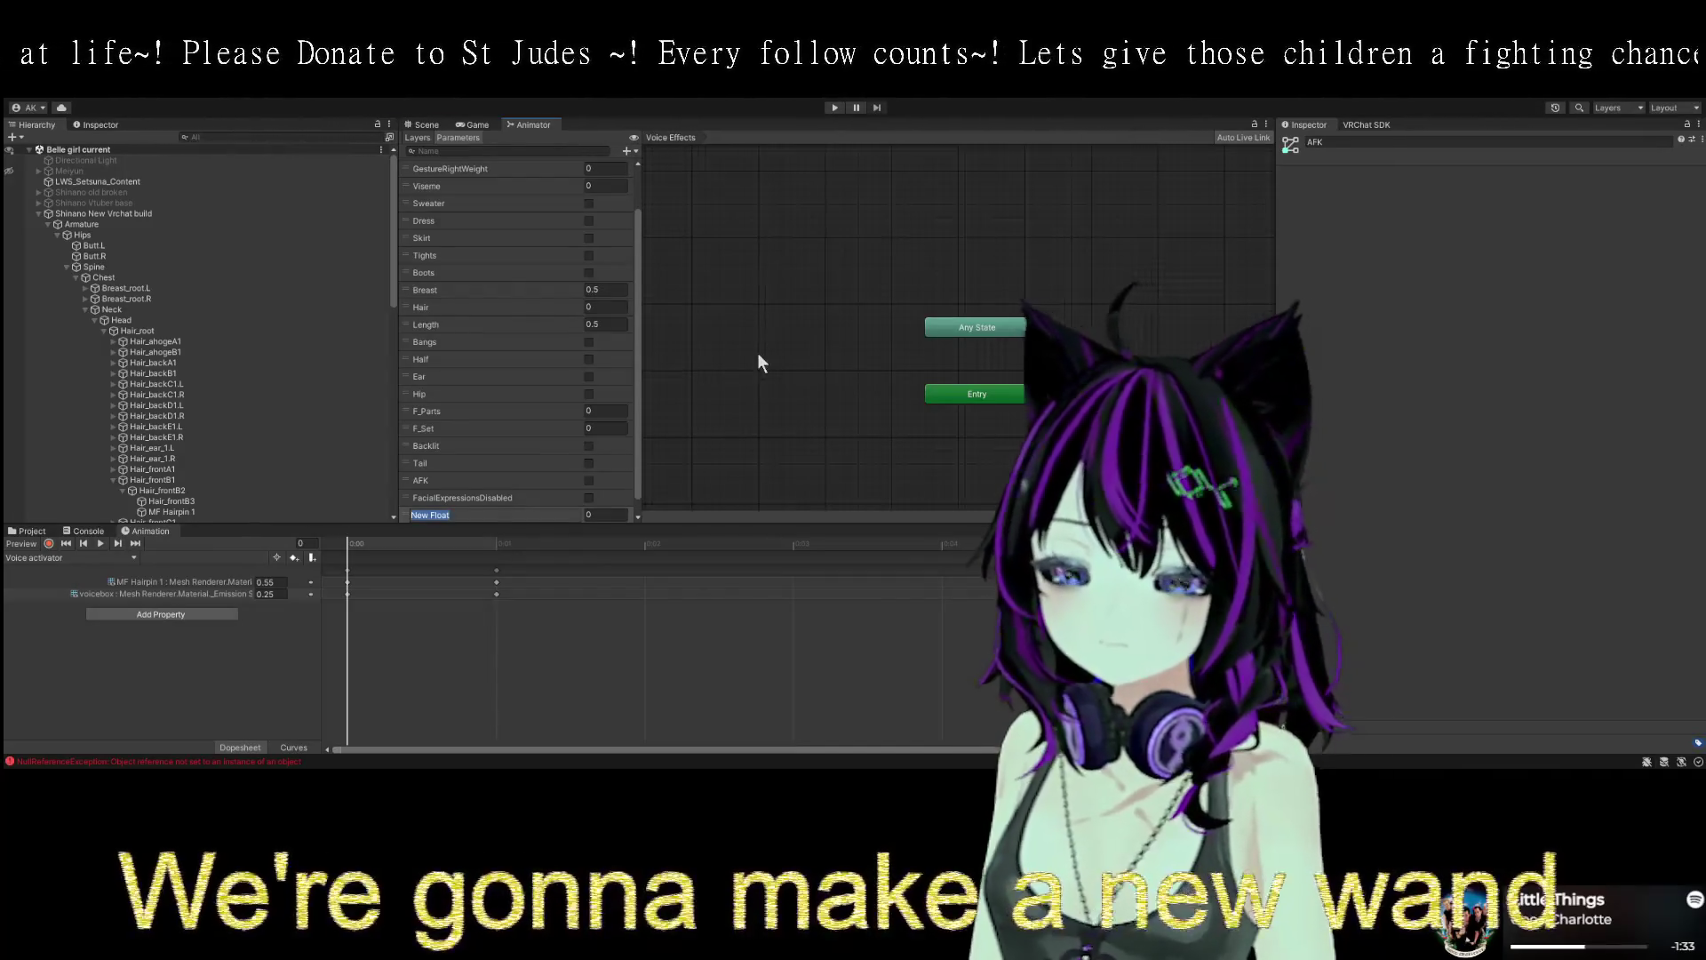
pyautogui.write('Voice')
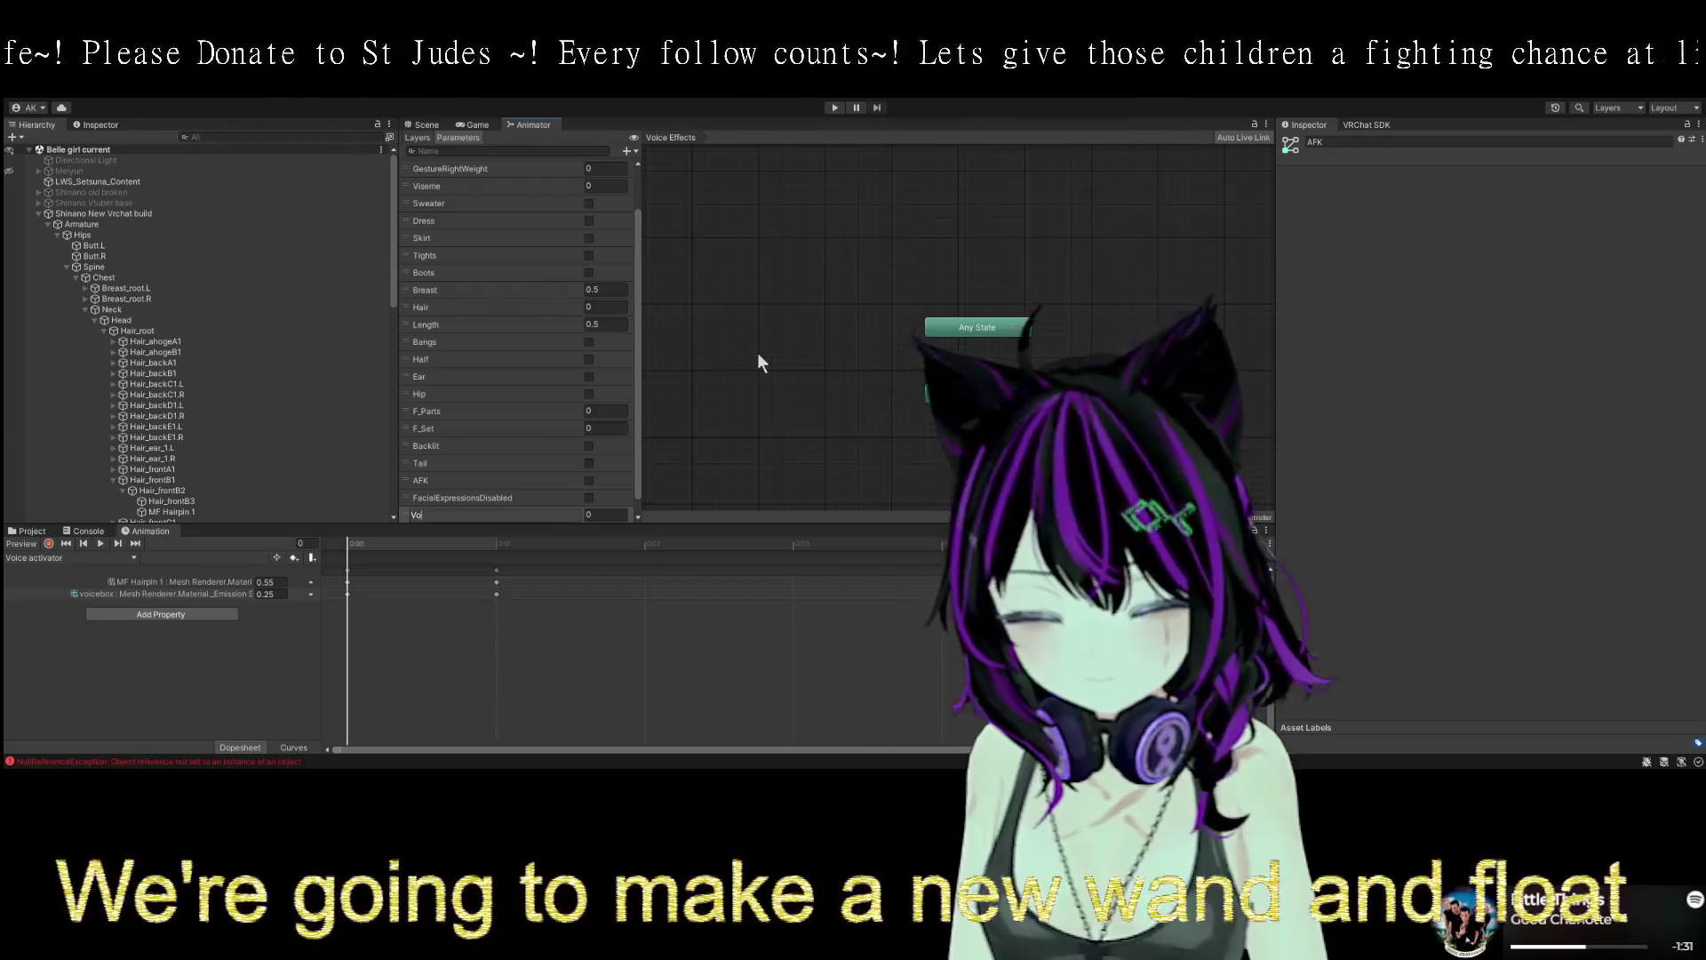
pyautogui.press('Return')
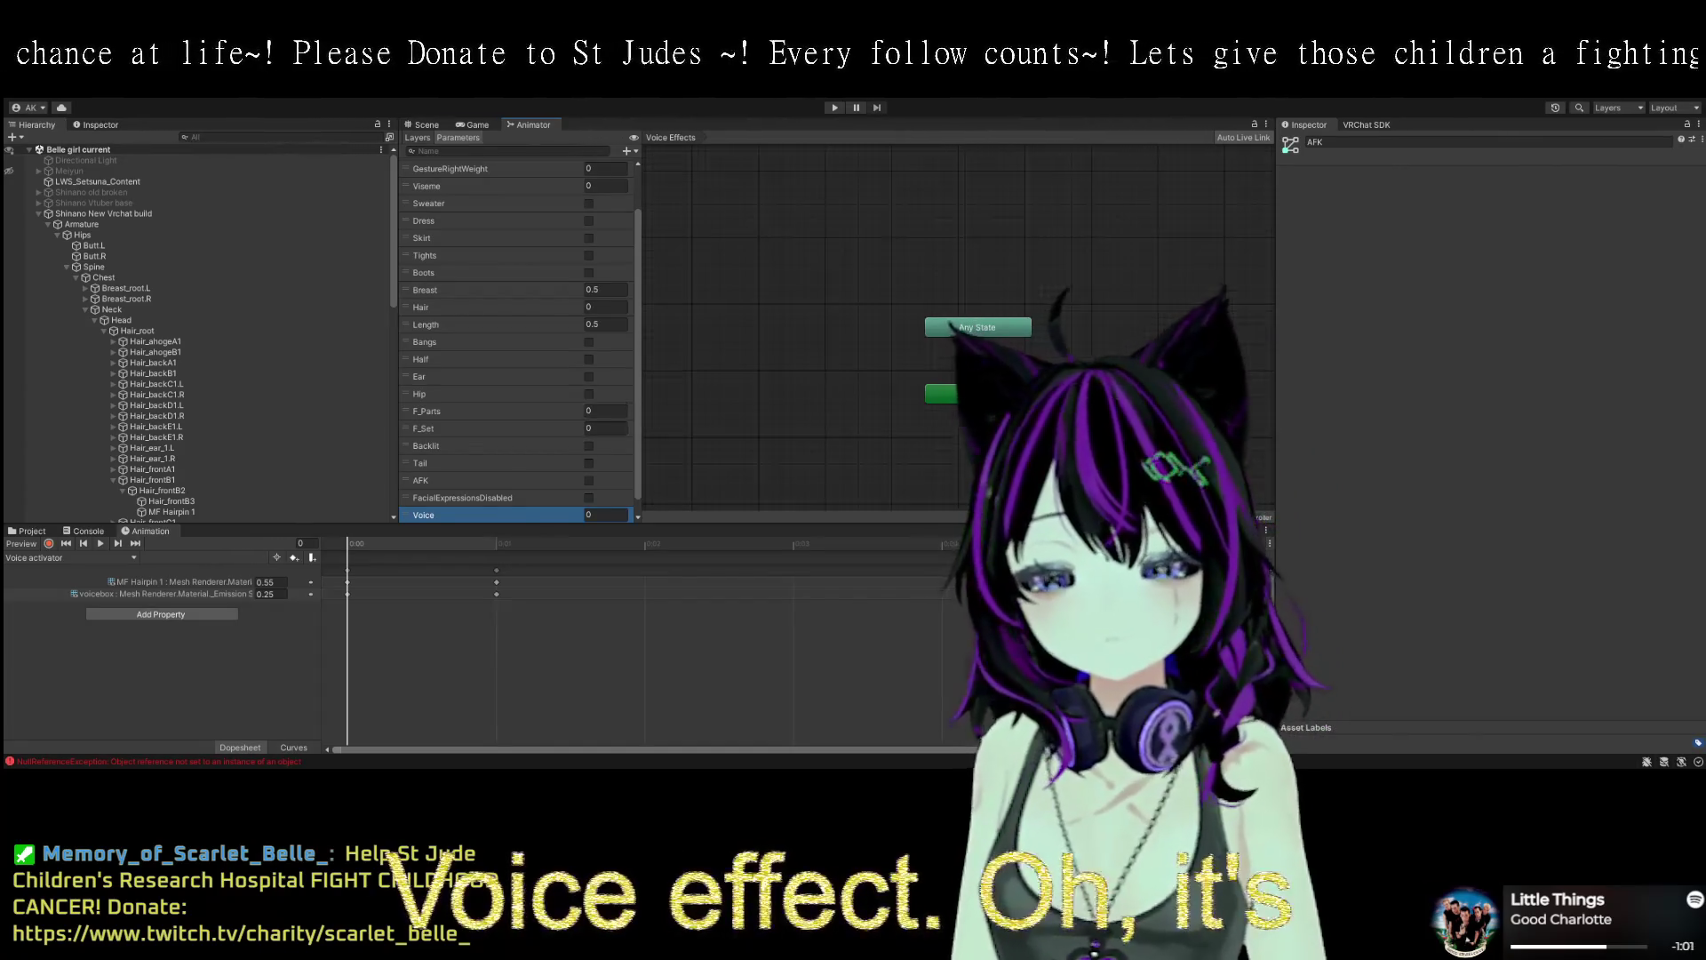
# - Keep the Voice Effects layer name unchanged and select that layer
pyautogui.doubleClick(473, 515)
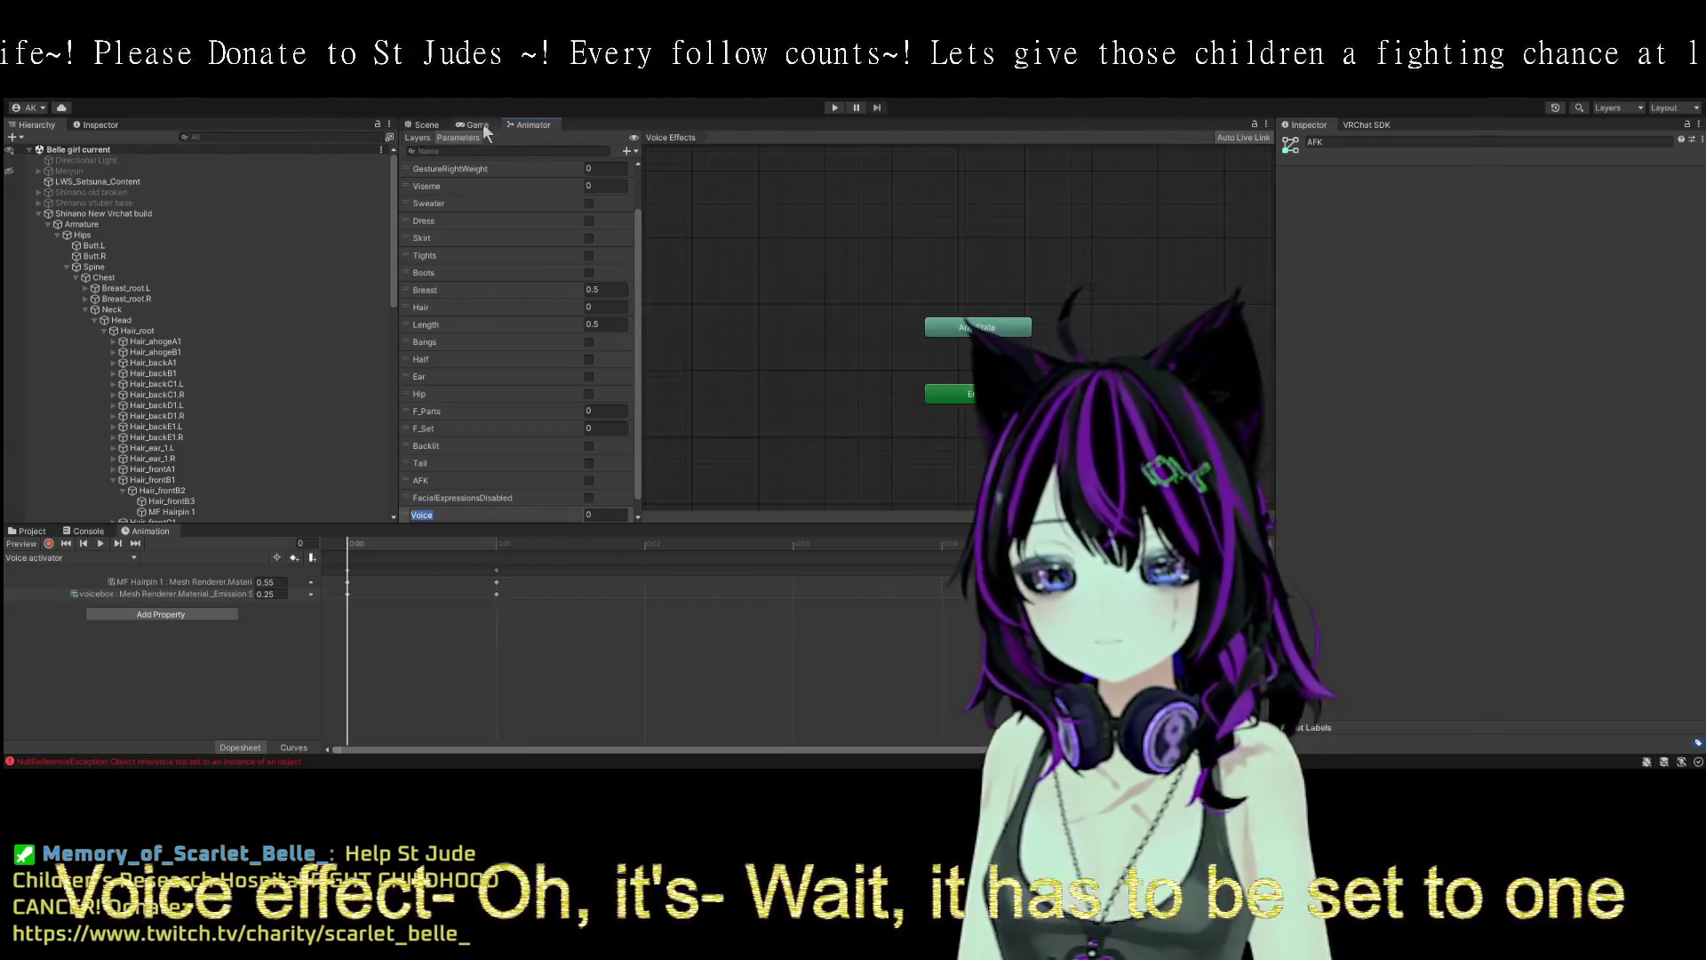
pyautogui.click(478, 125)
pyautogui.click(423, 125)
pyautogui.click(531, 125)
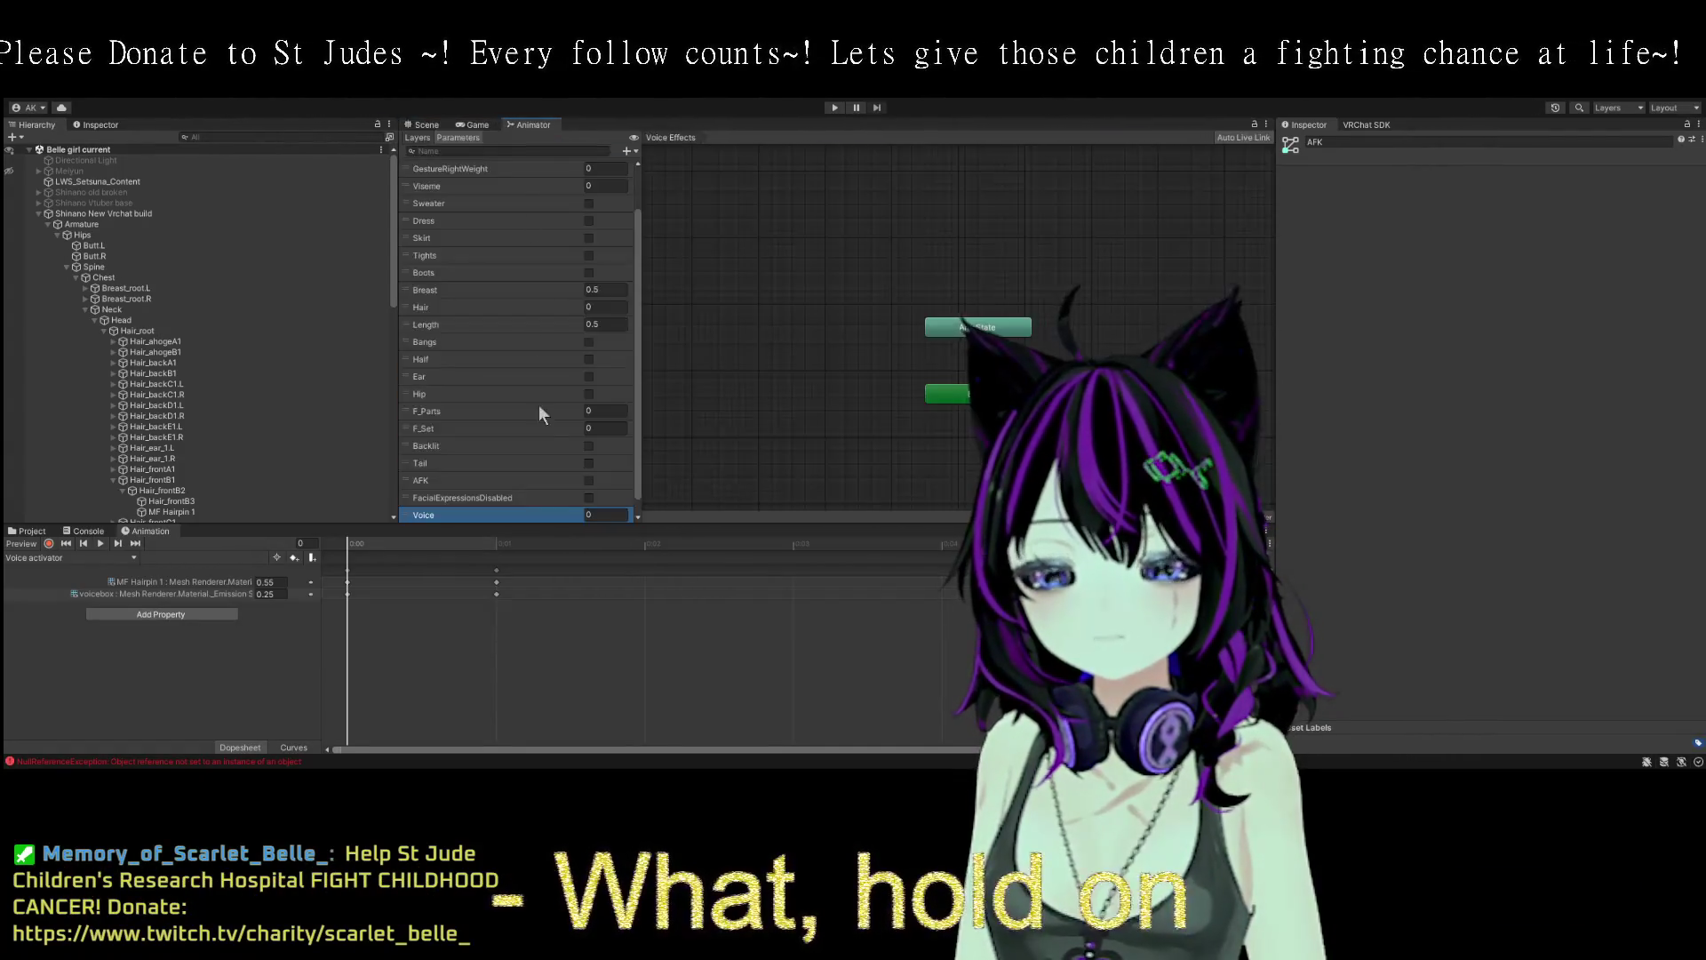
pyautogui.click(416, 138)
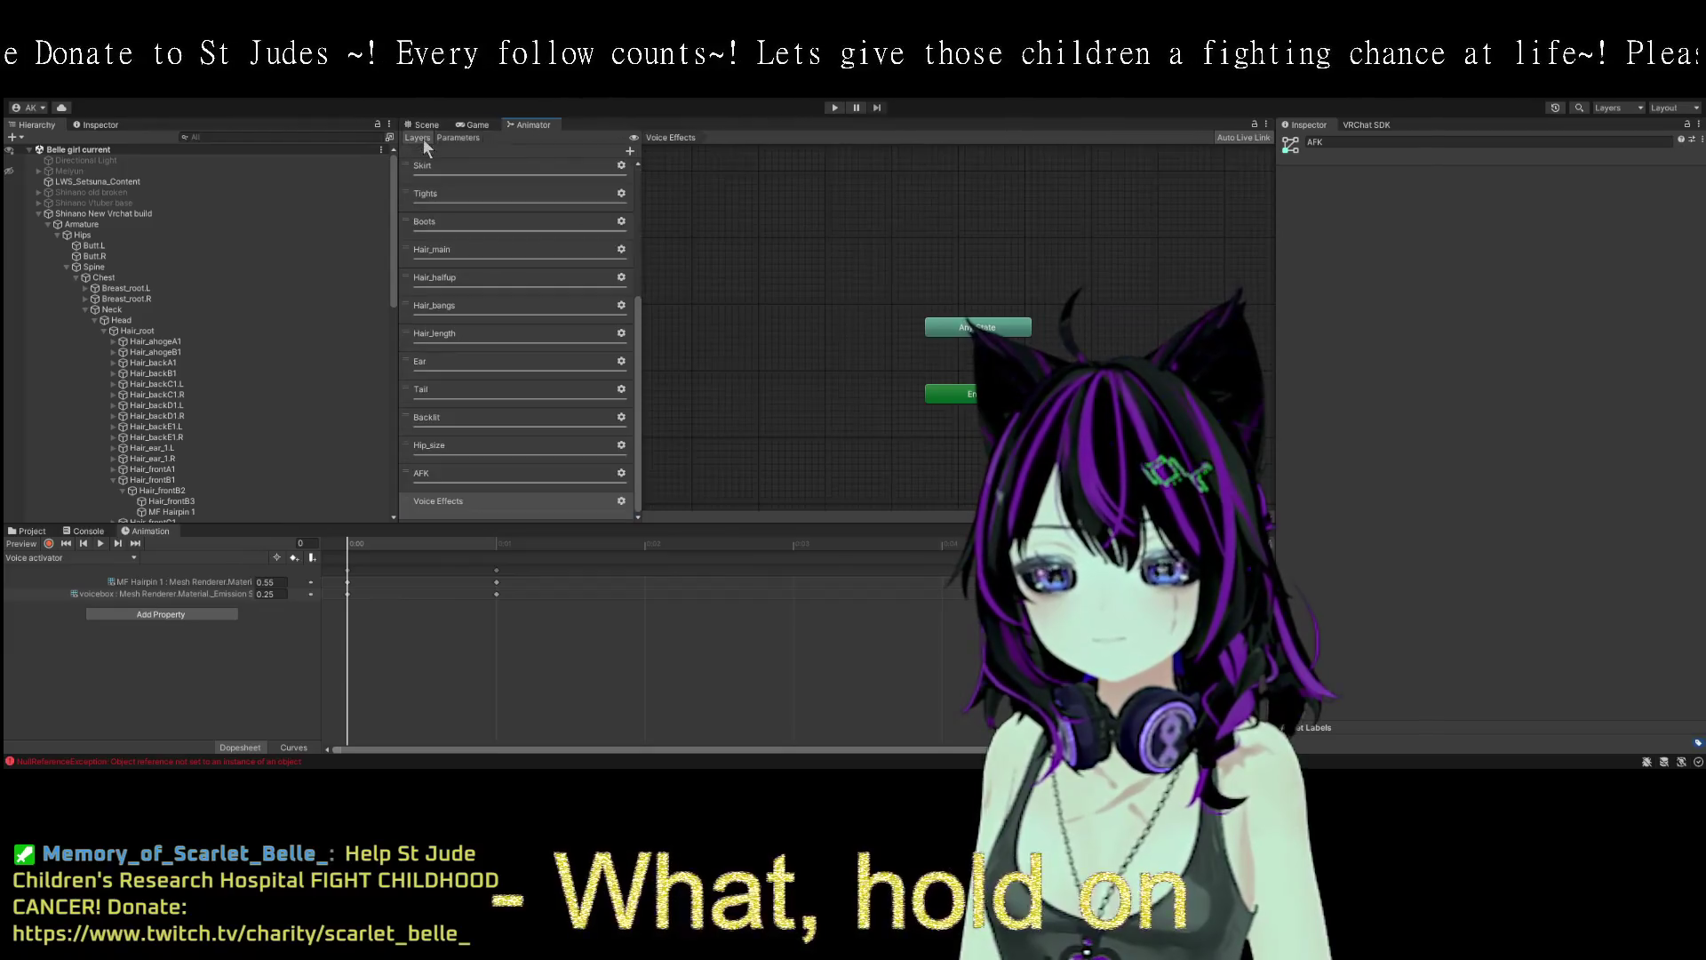
pyautogui.doubleClick(487, 498)
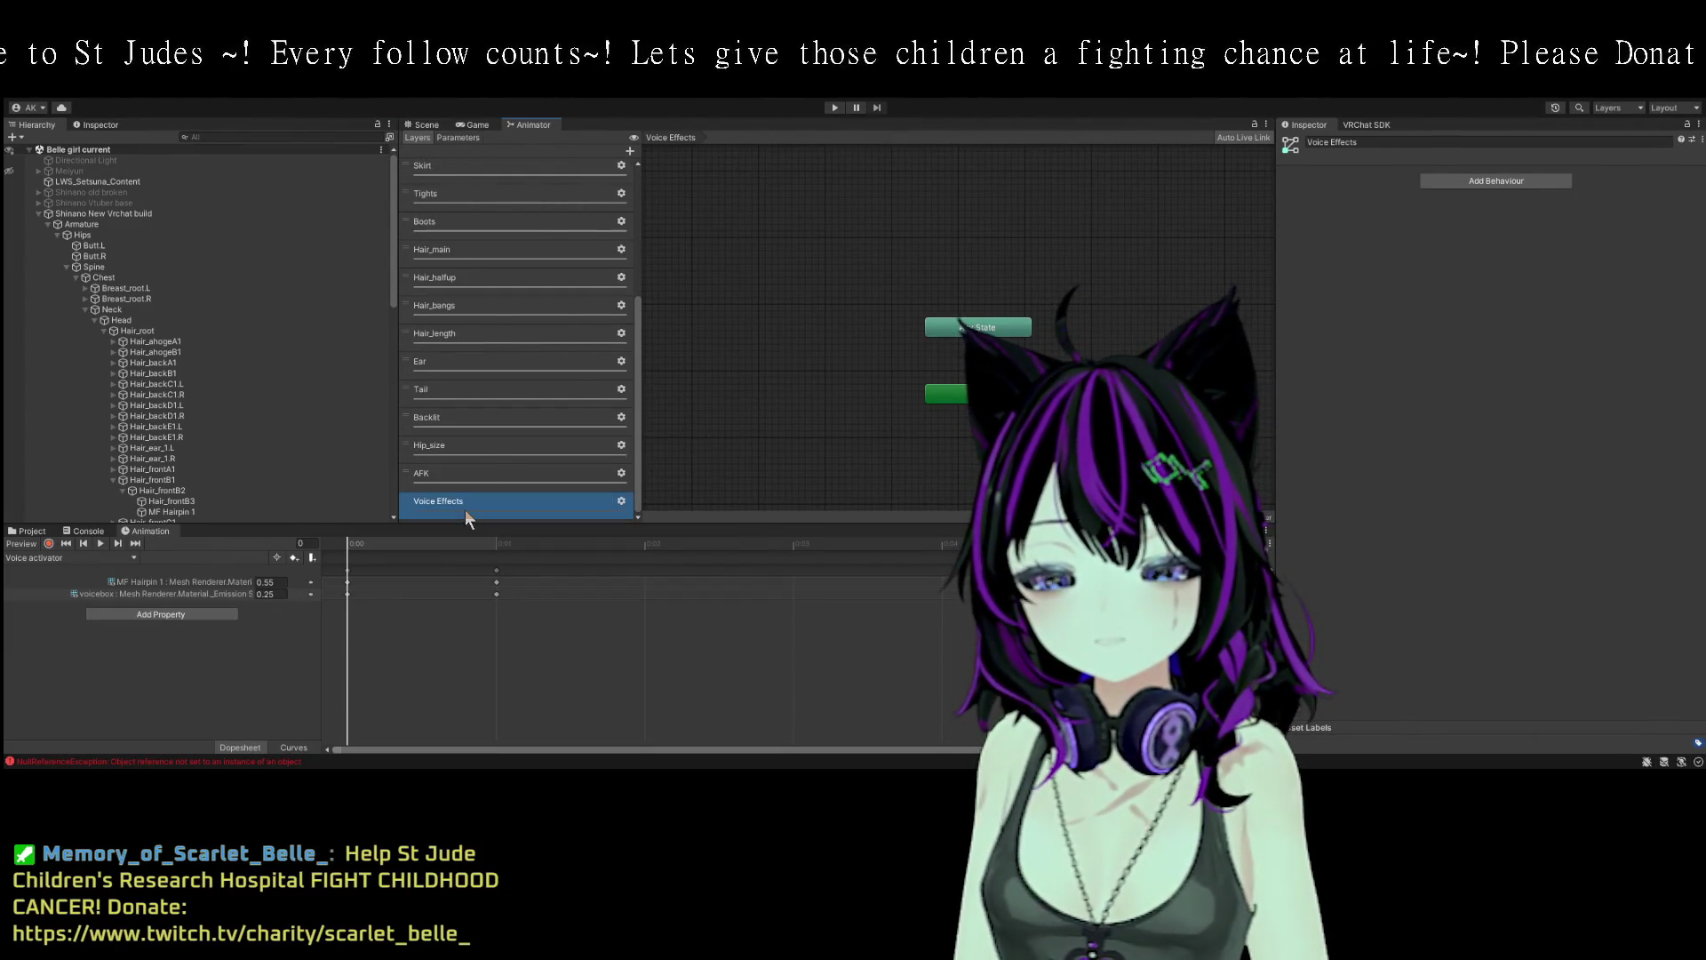
pyautogui.press('Return')
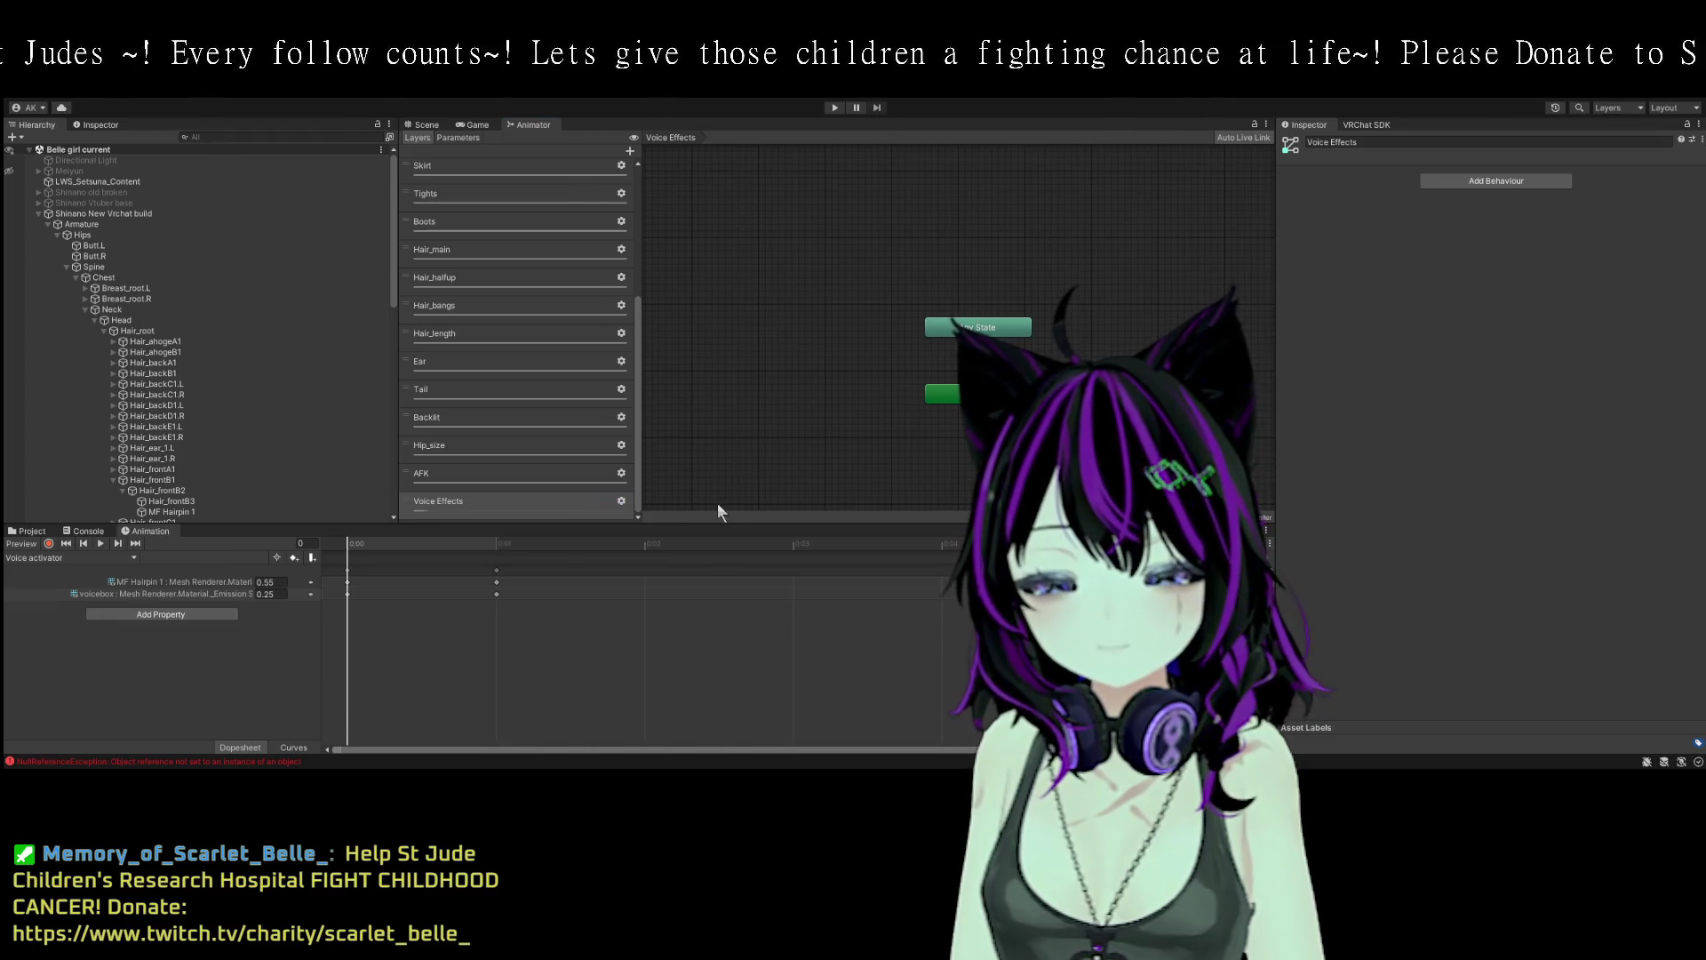
pyautogui.click(485, 503)
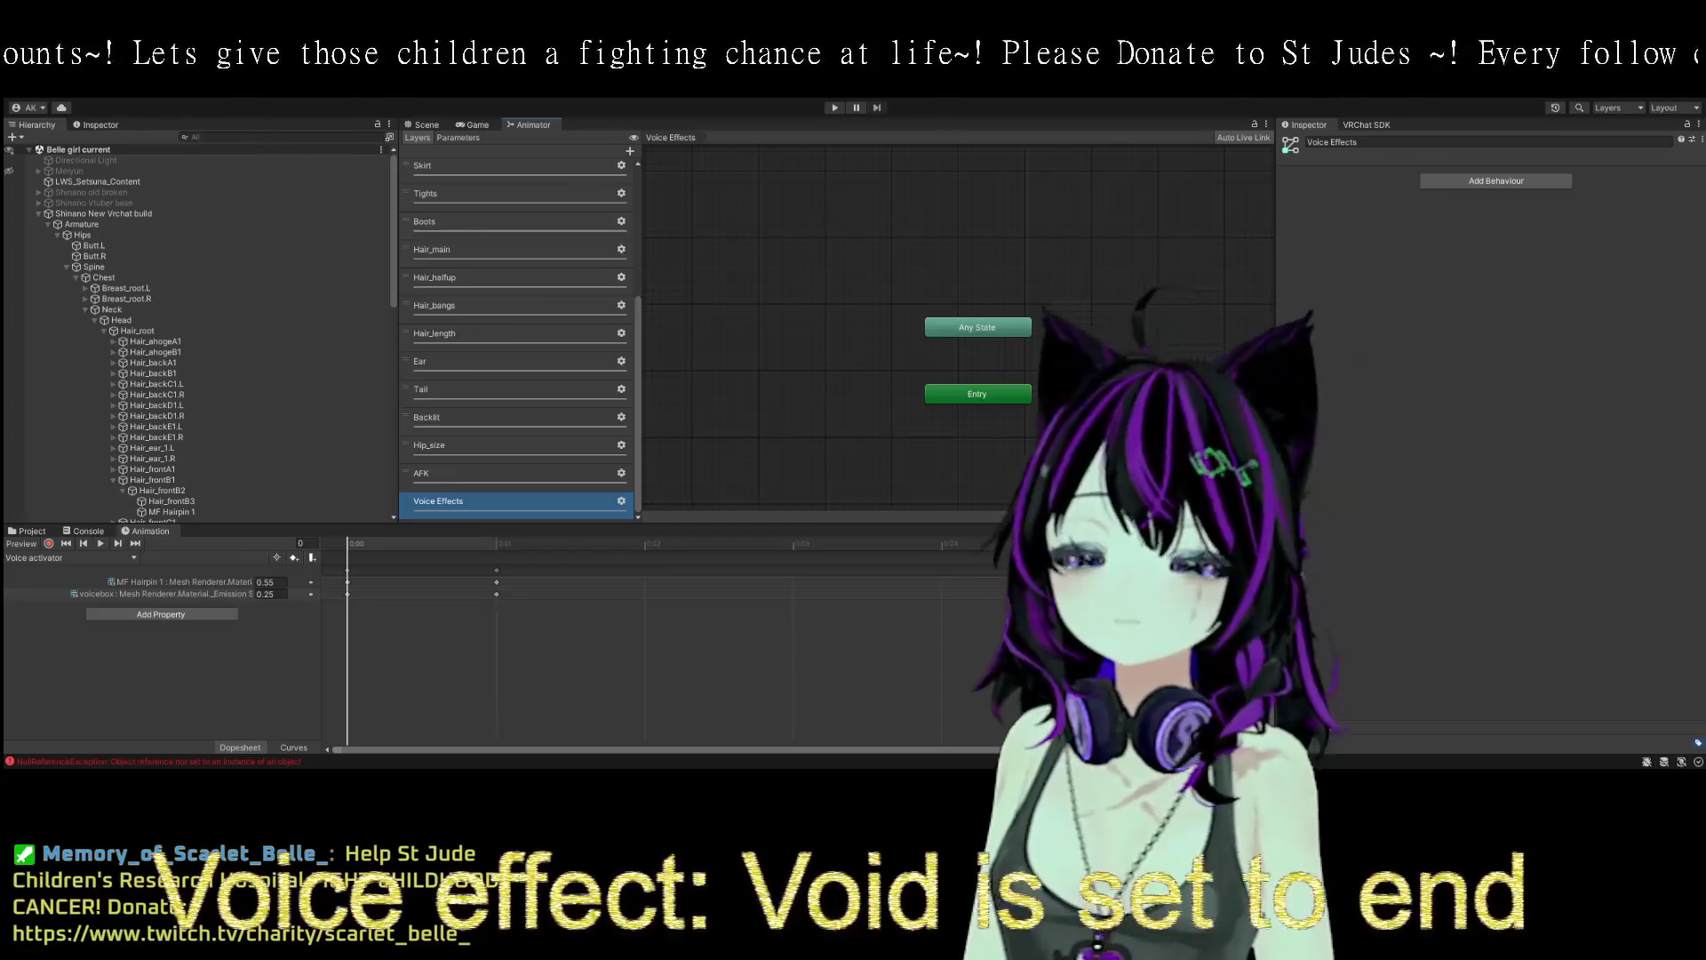
# - Check the Voice parameter, then return to the Voice Effects layer's state graph
pyautogui.click(459, 137)
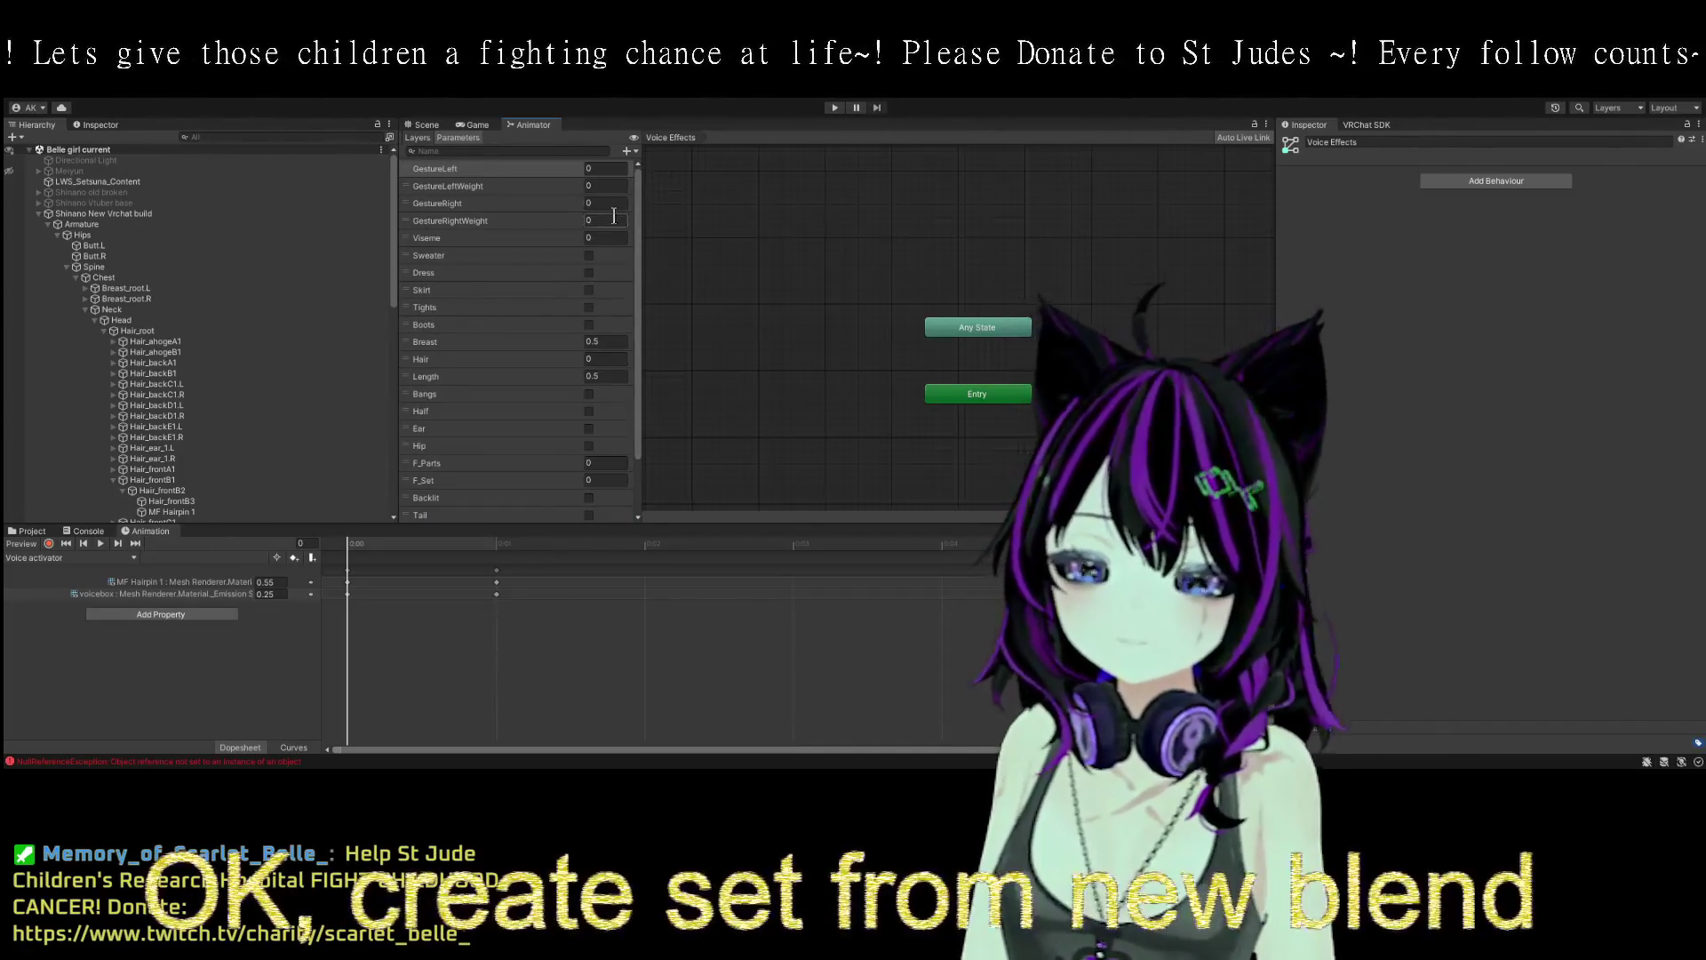
pyautogui.scroll(-2, 535, 414)
pyautogui.click(473, 499)
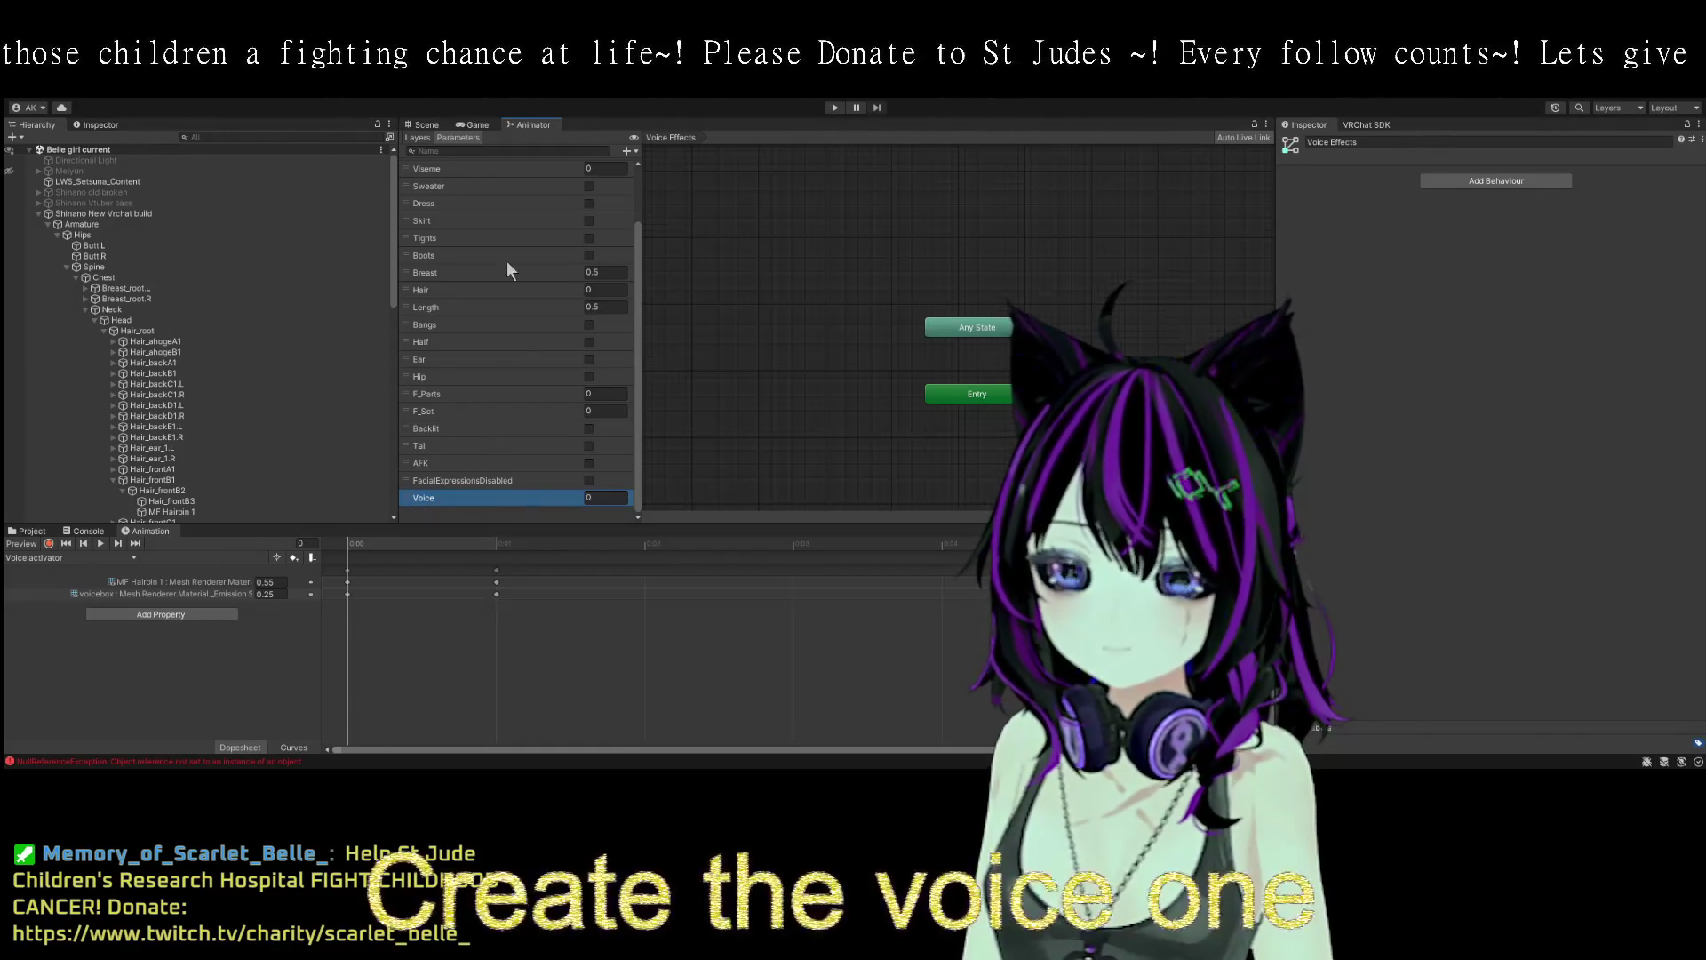
pyautogui.click(418, 137)
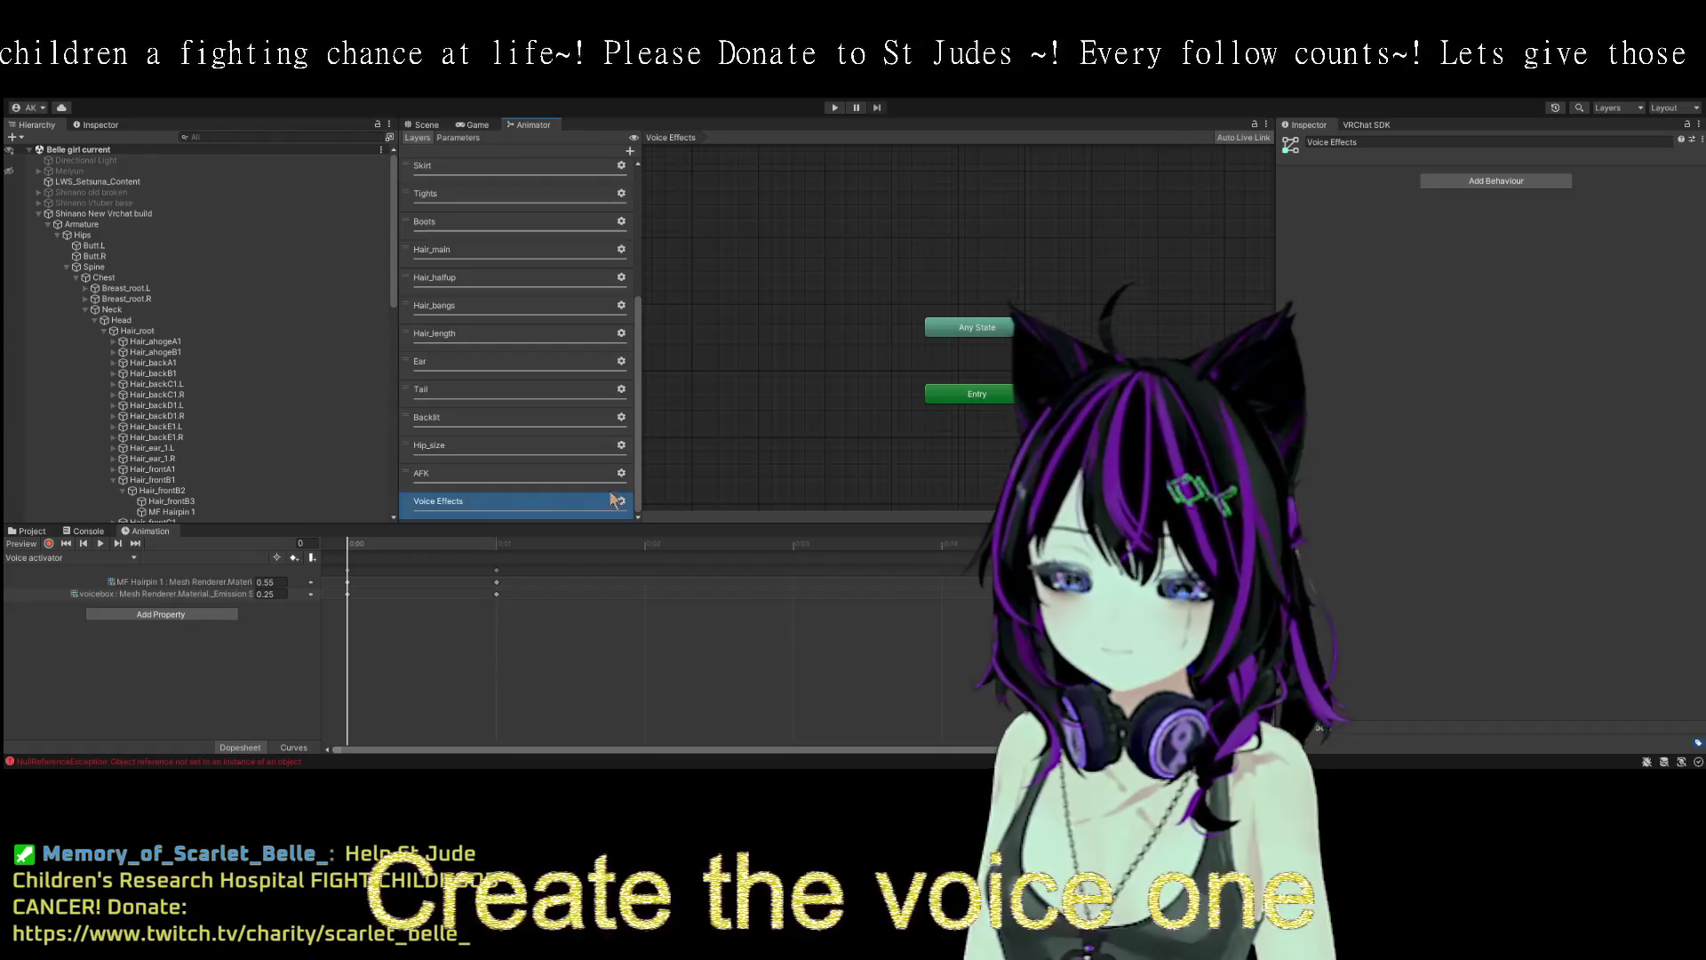
pyautogui.moveTo(784, 402); pyautogui.dragTo(654, 388)
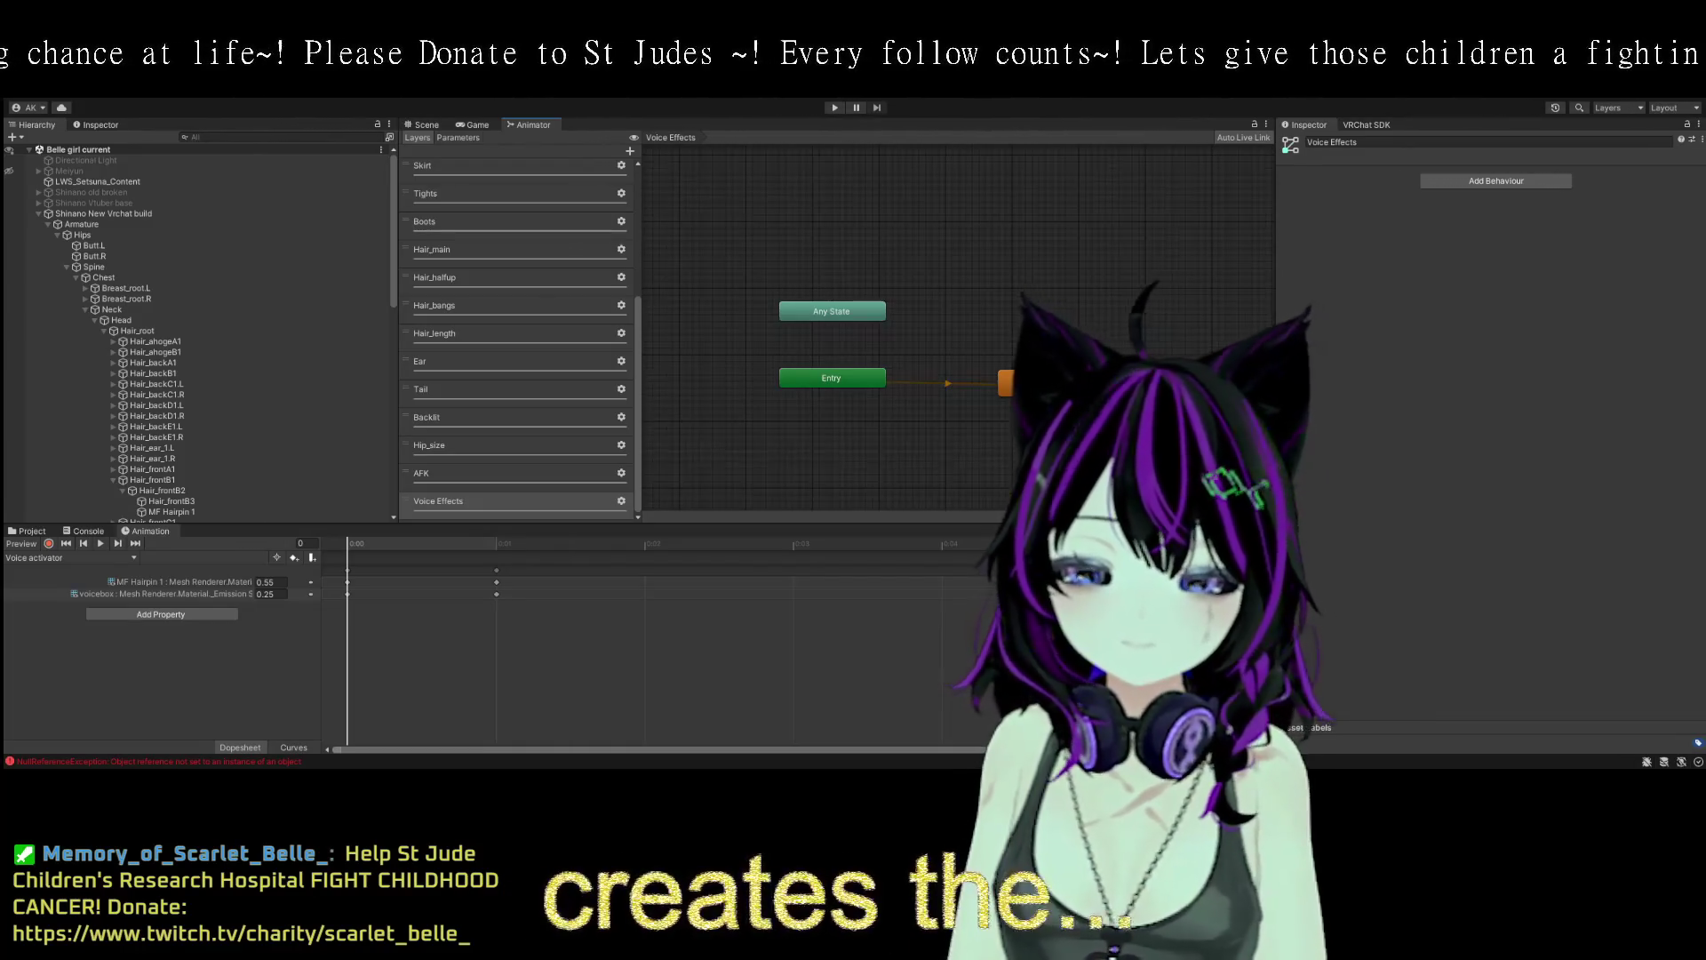
# - Rename the blend tree state to Voice actuator, drive its motion time by Voice, and open it
pyautogui.click(1008, 383)
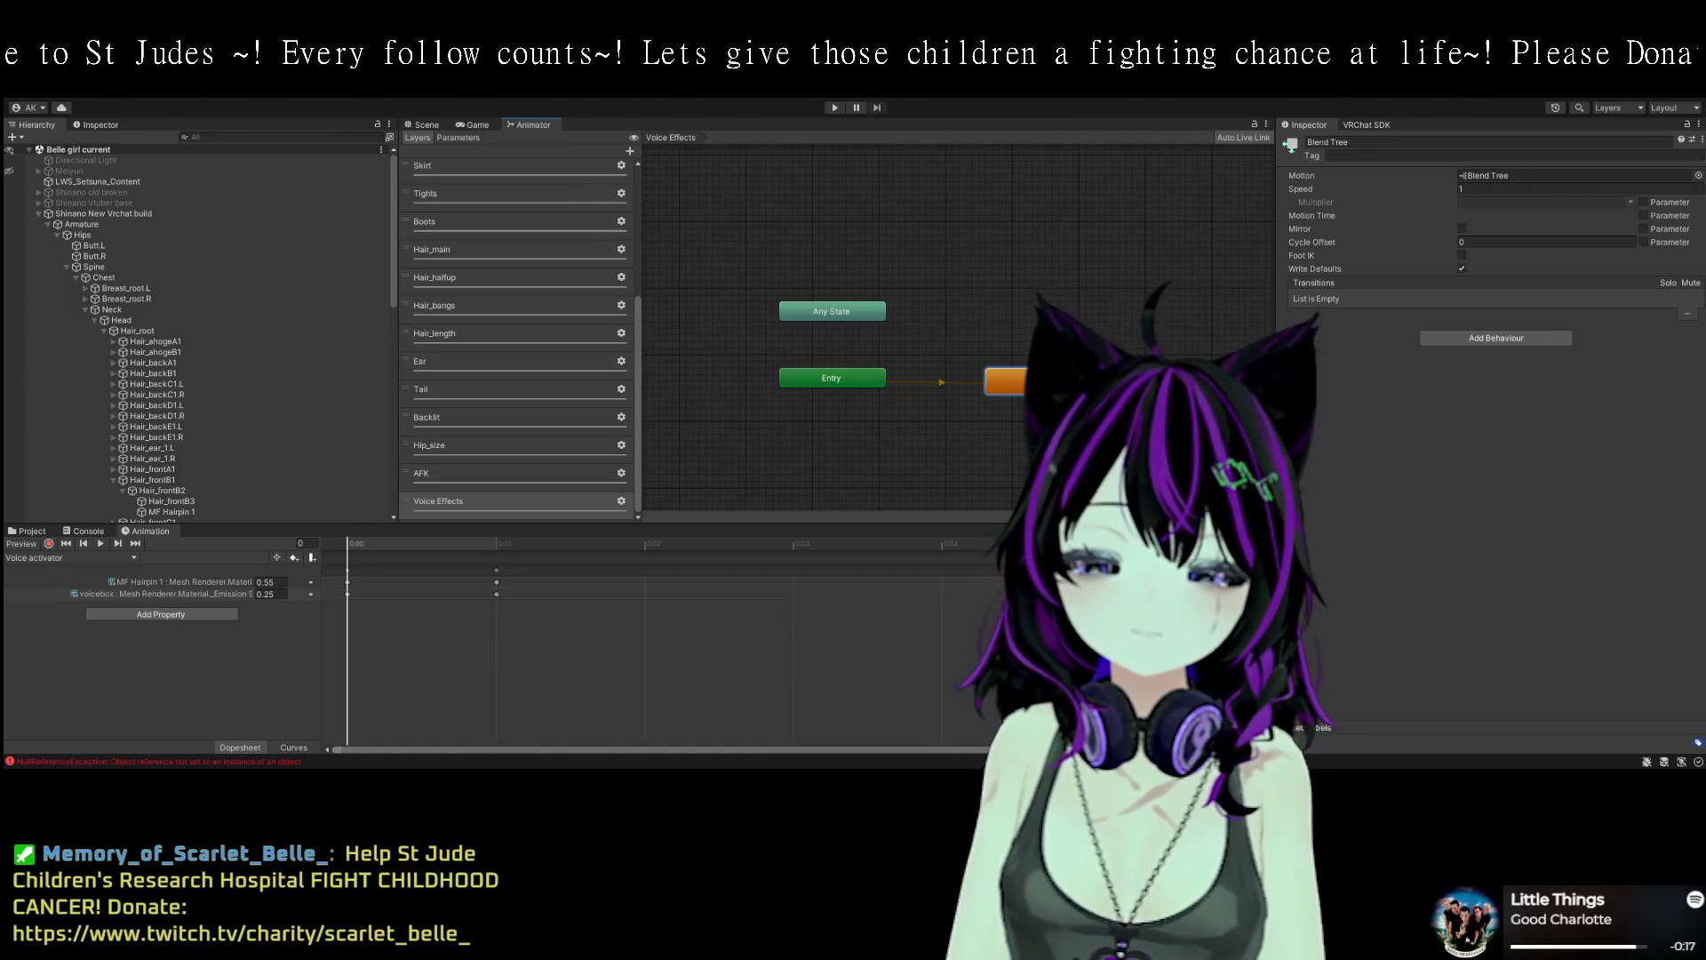
pyautogui.click(1342, 143)
pyautogui.write('Voice')
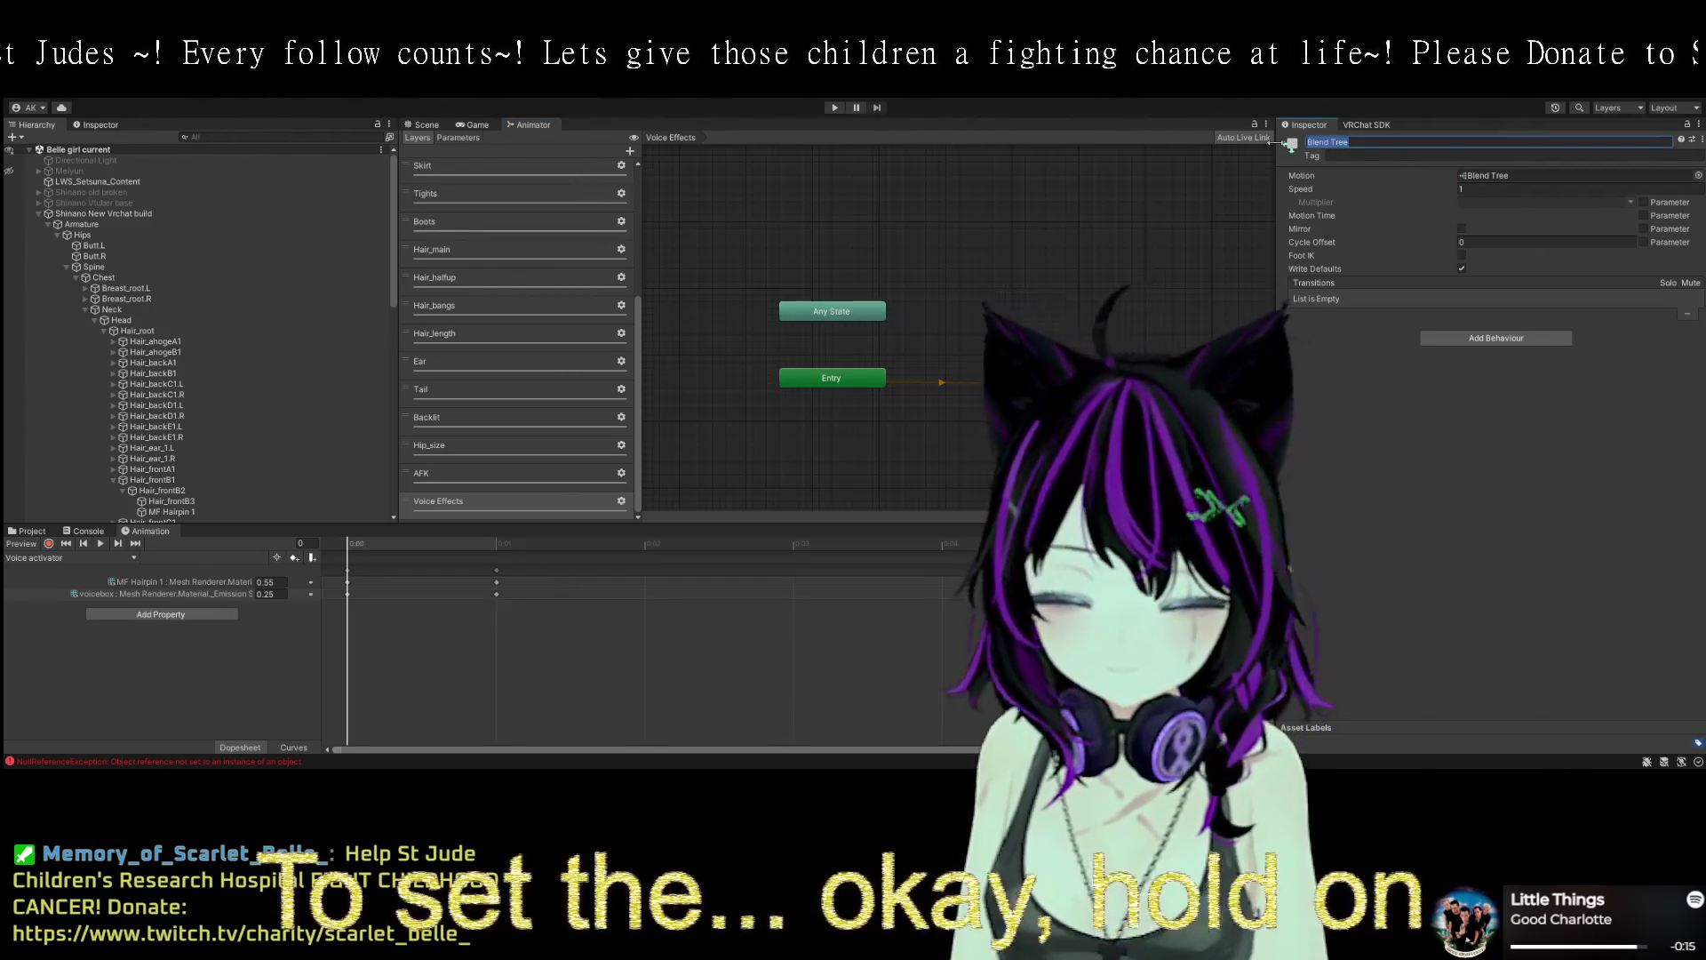
pyautogui.write(' actuator')
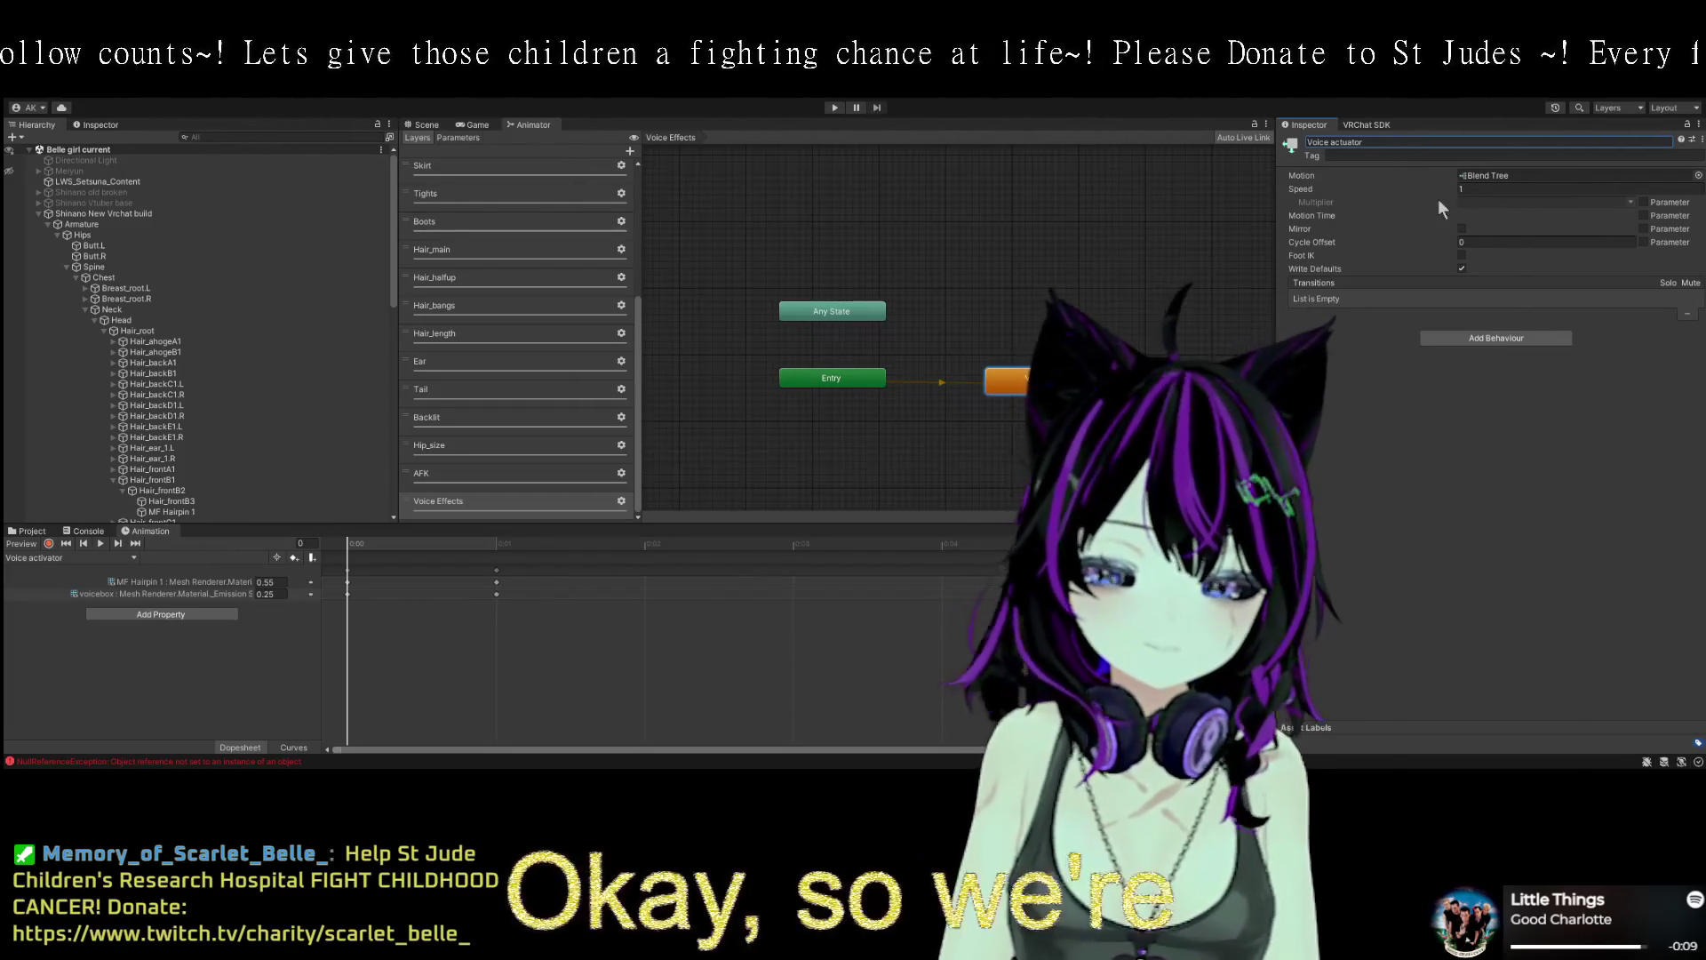
pyautogui.click(1644, 215)
pyautogui.click(1630, 215)
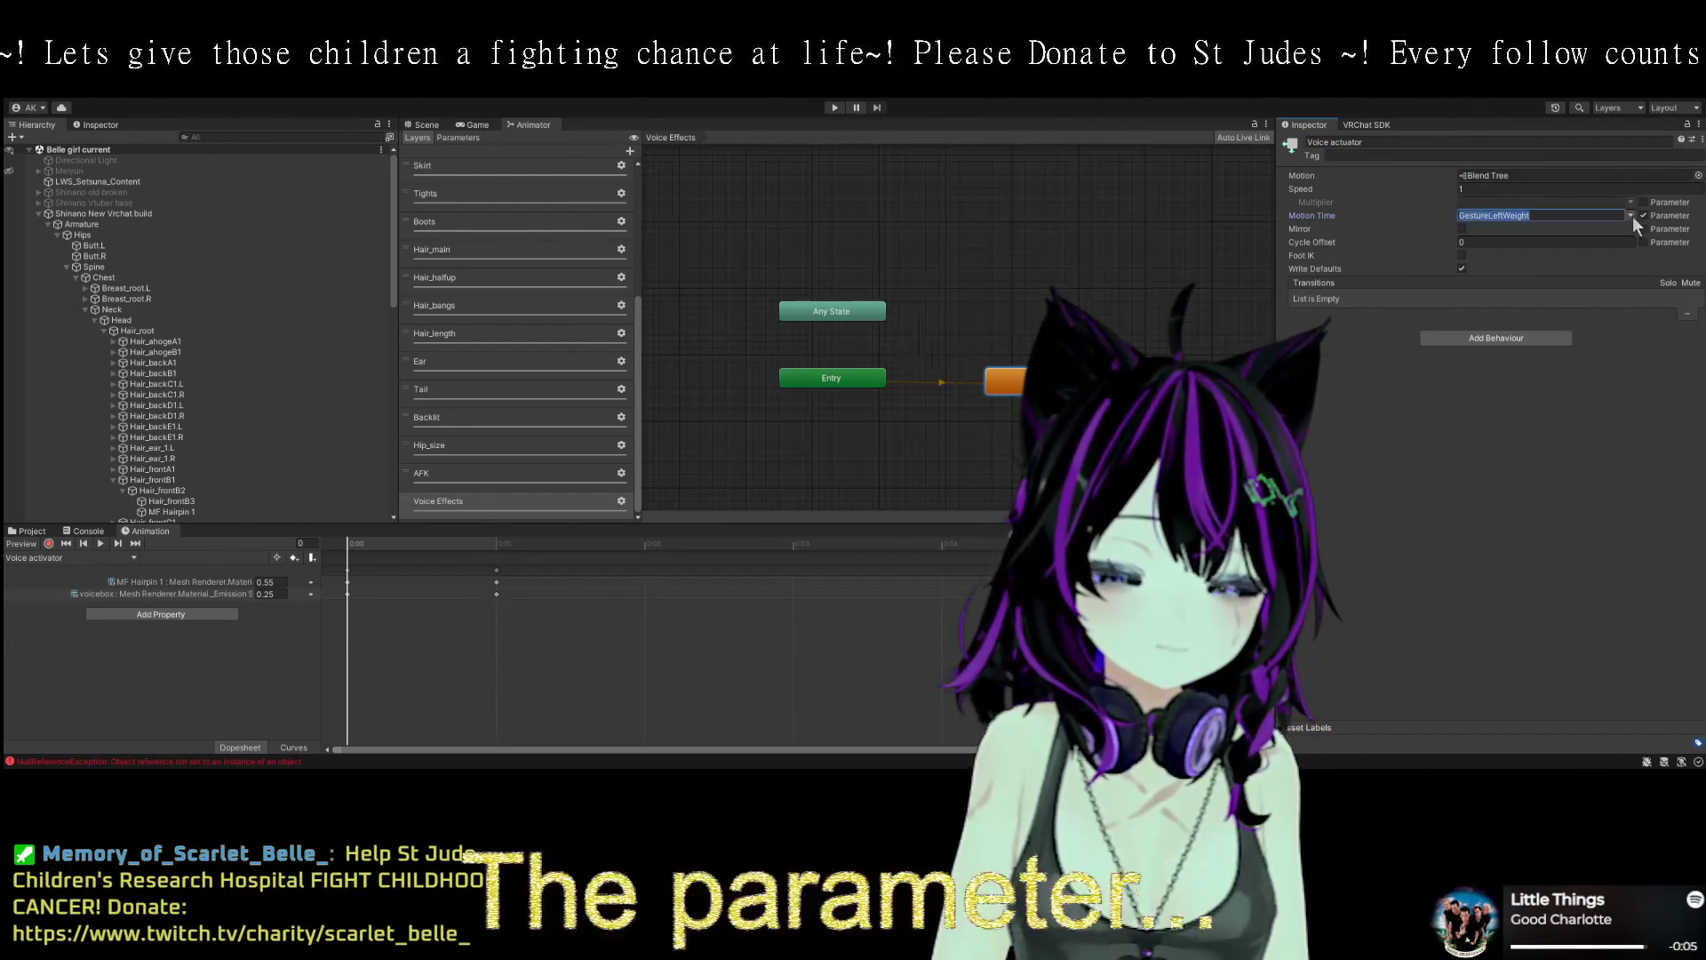
pyautogui.click(1618, 282)
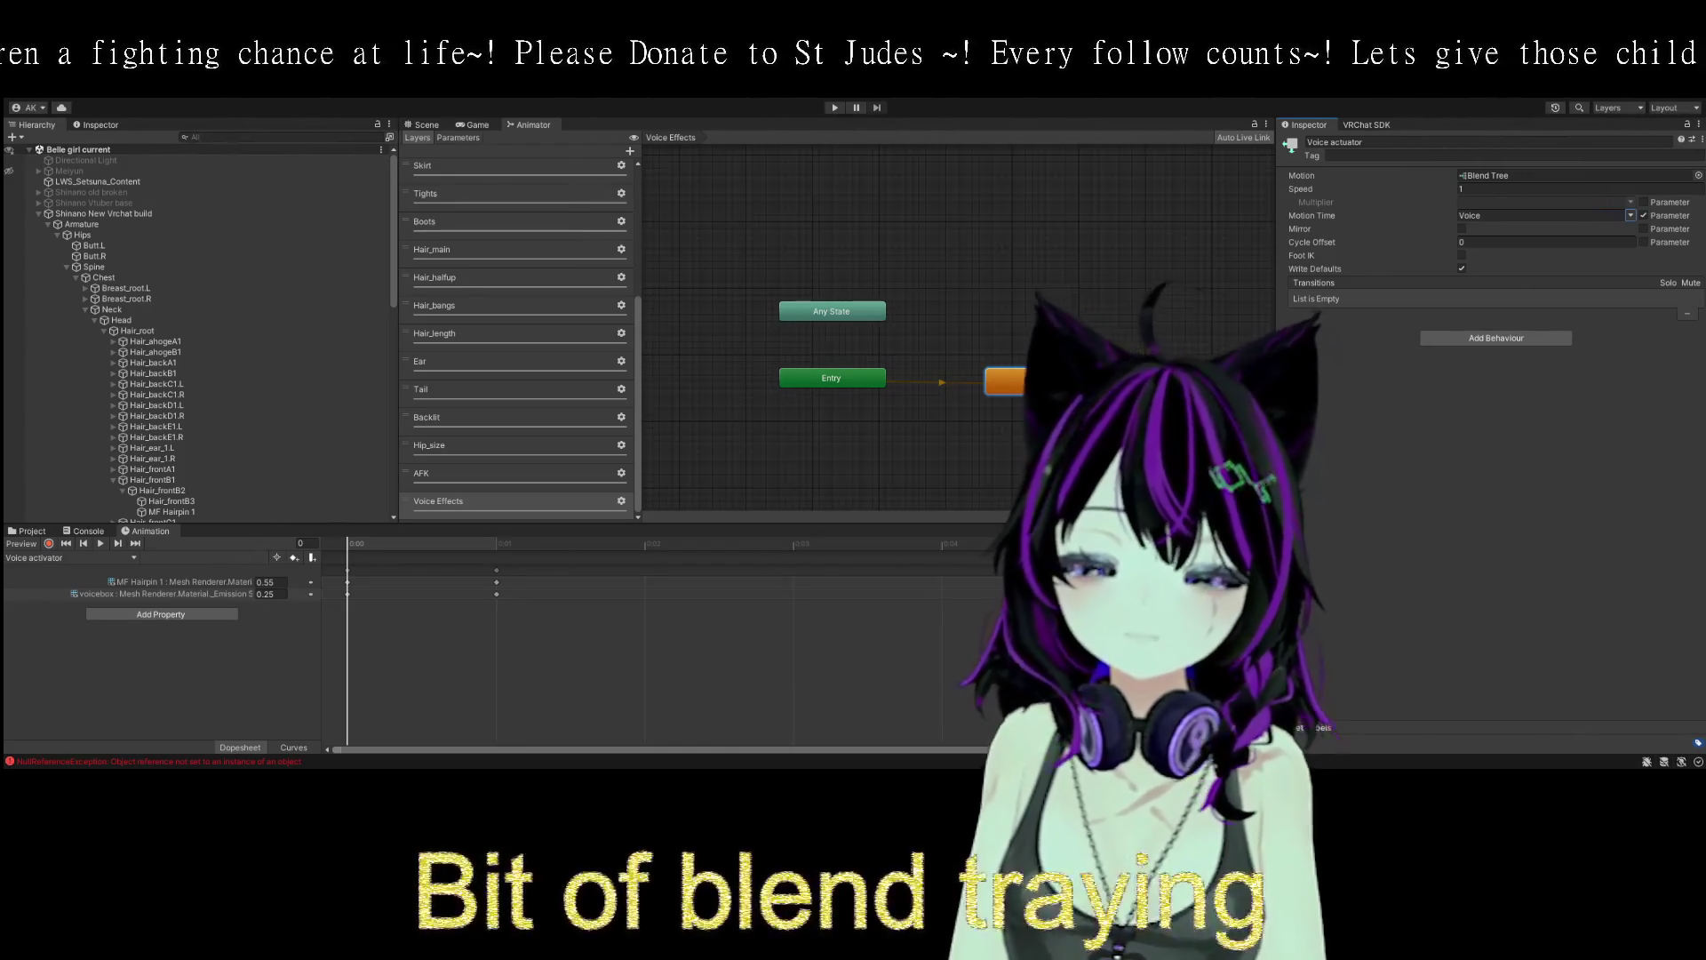
pyautogui.doubleClick(1000, 381)
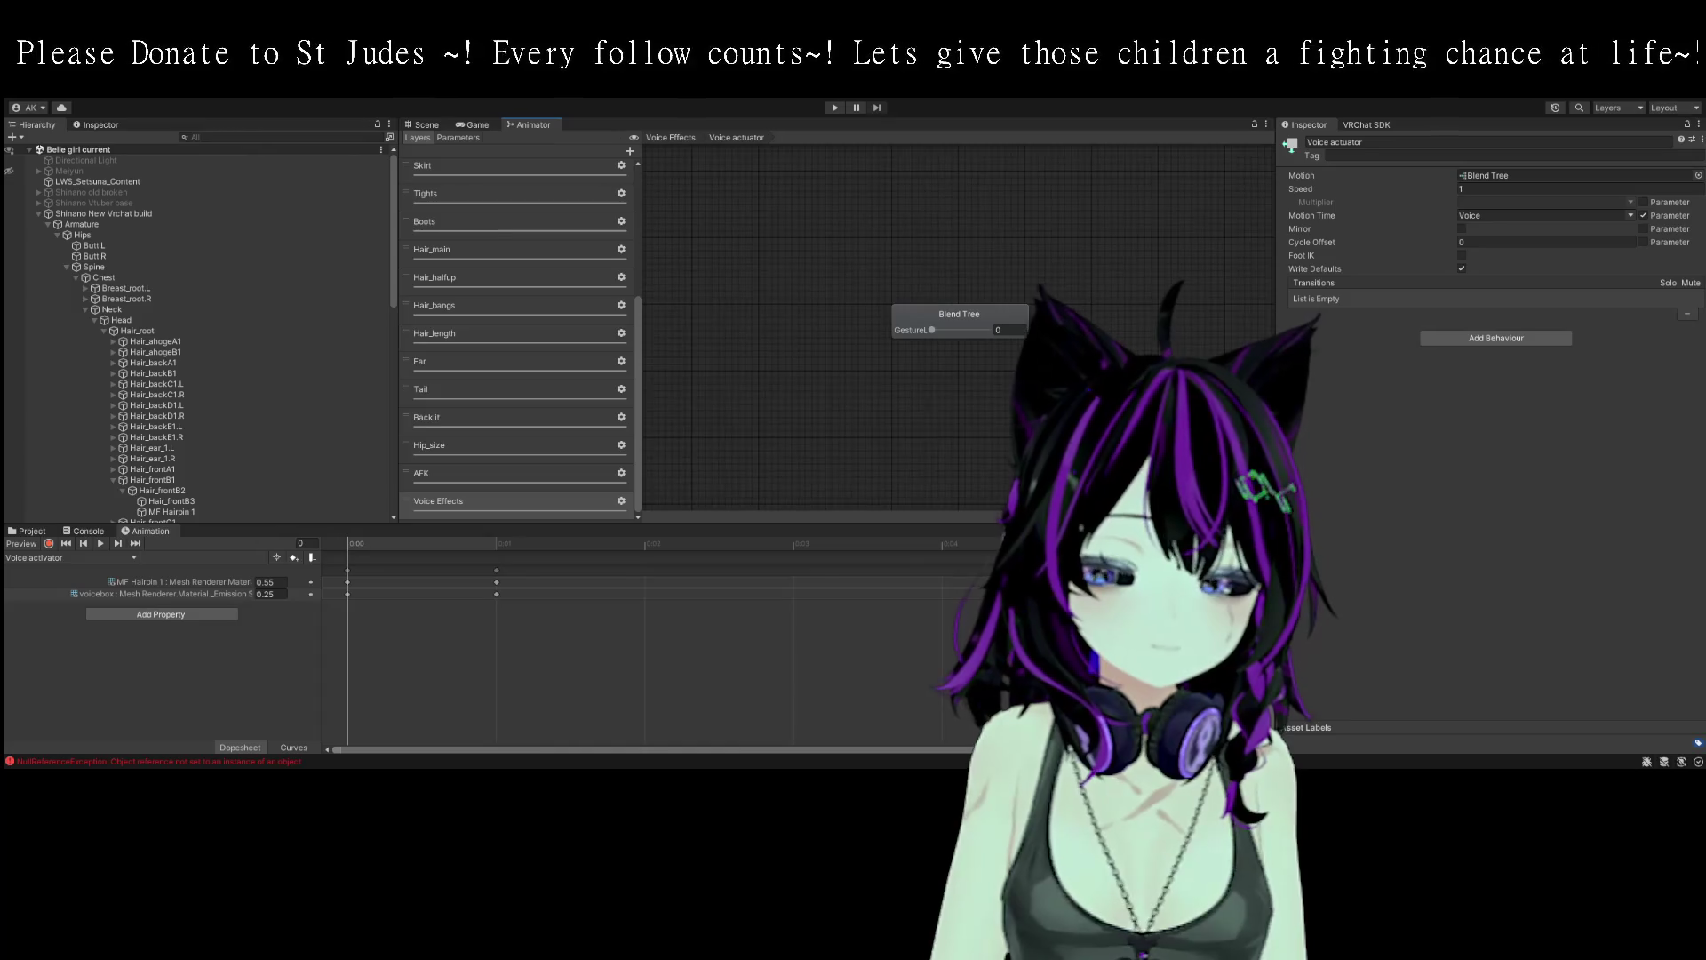
pyautogui.click(959, 314)
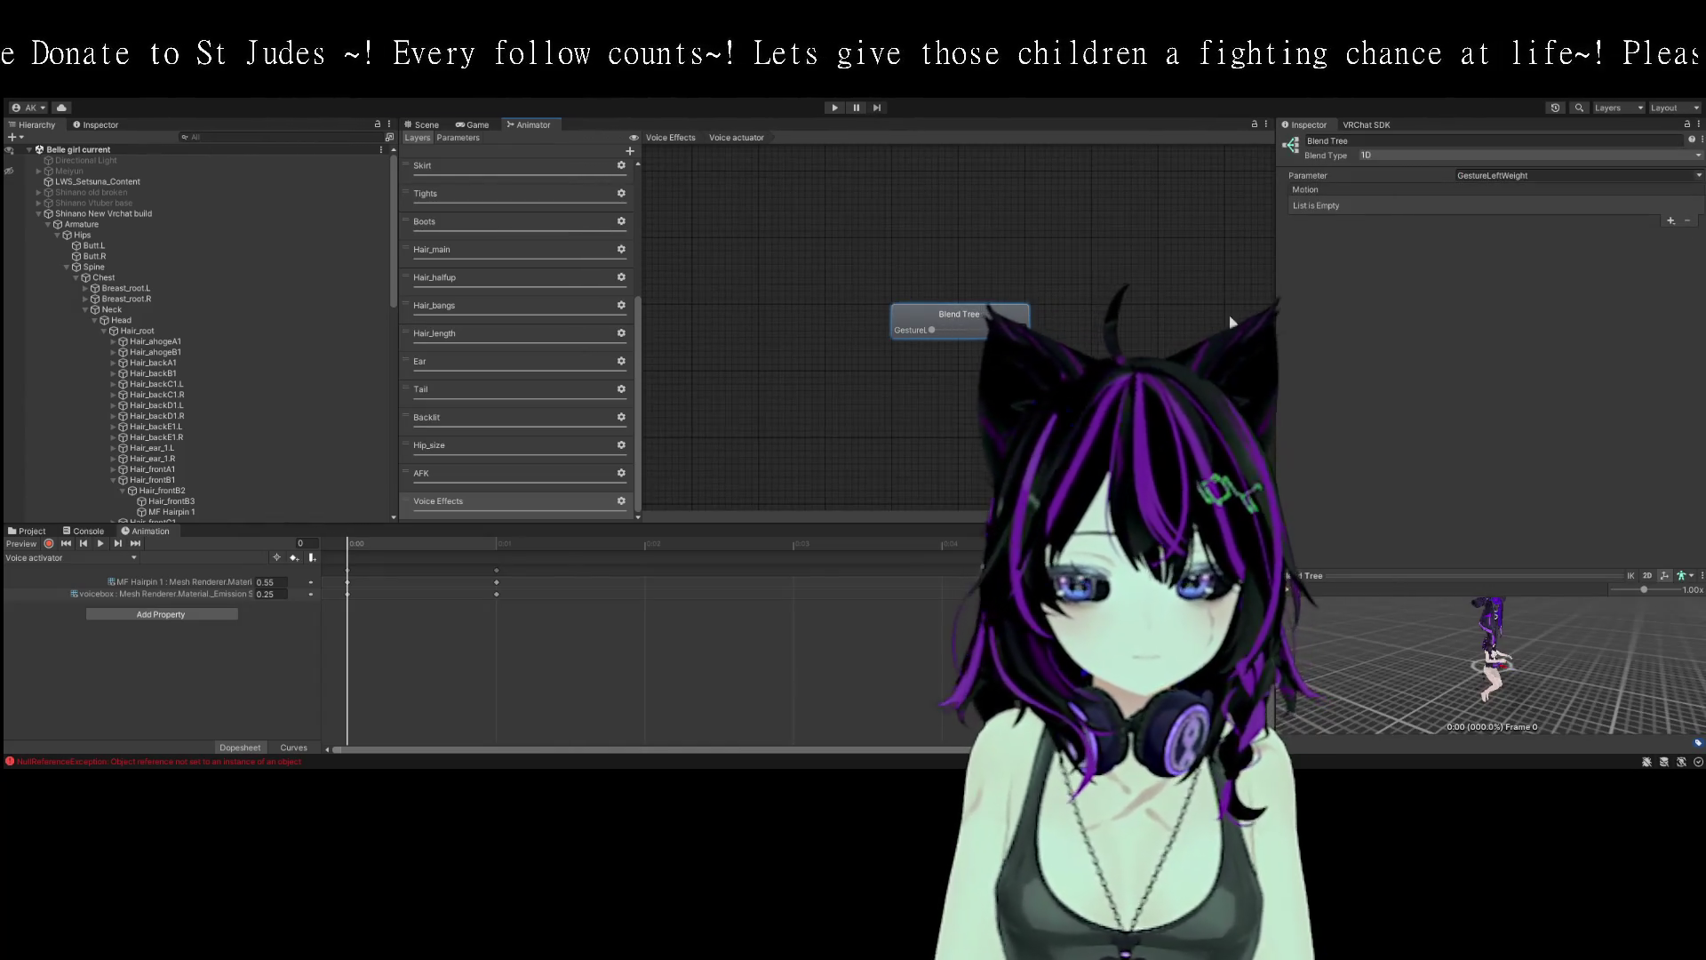
# - Set the inner Blend Tree's parameter to Voice and add a motion field for the Voice activator clip
pyautogui.click(1685, 176)
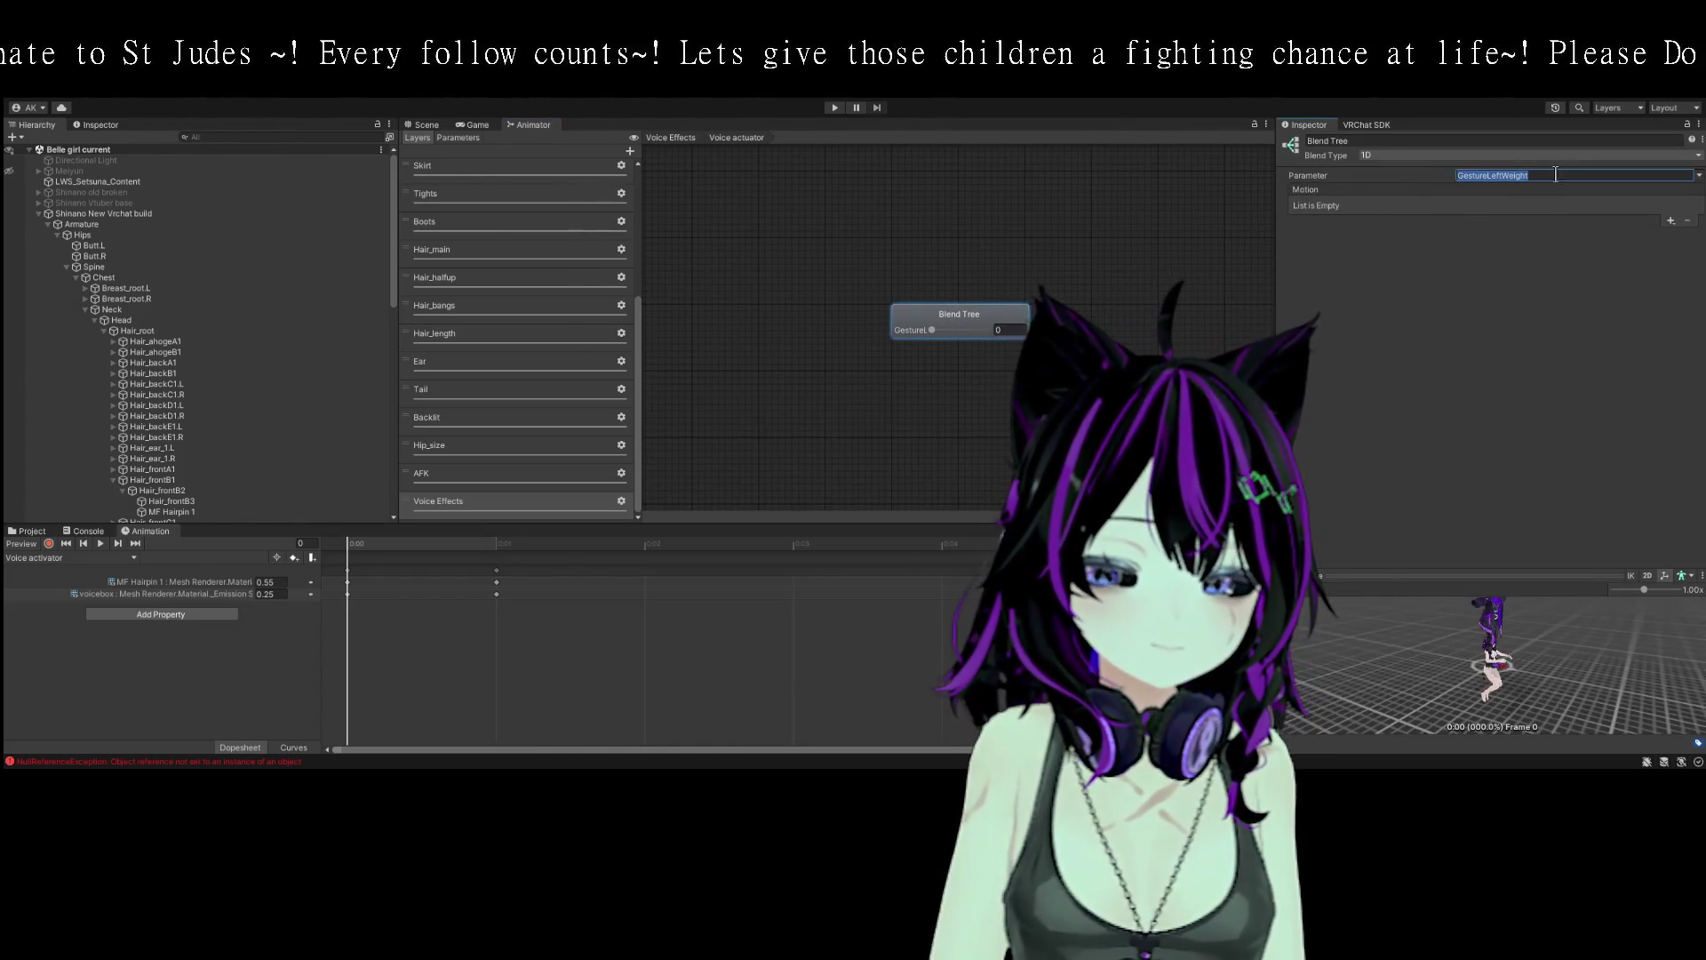
pyautogui.click(1695, 177)
pyautogui.click(1627, 249)
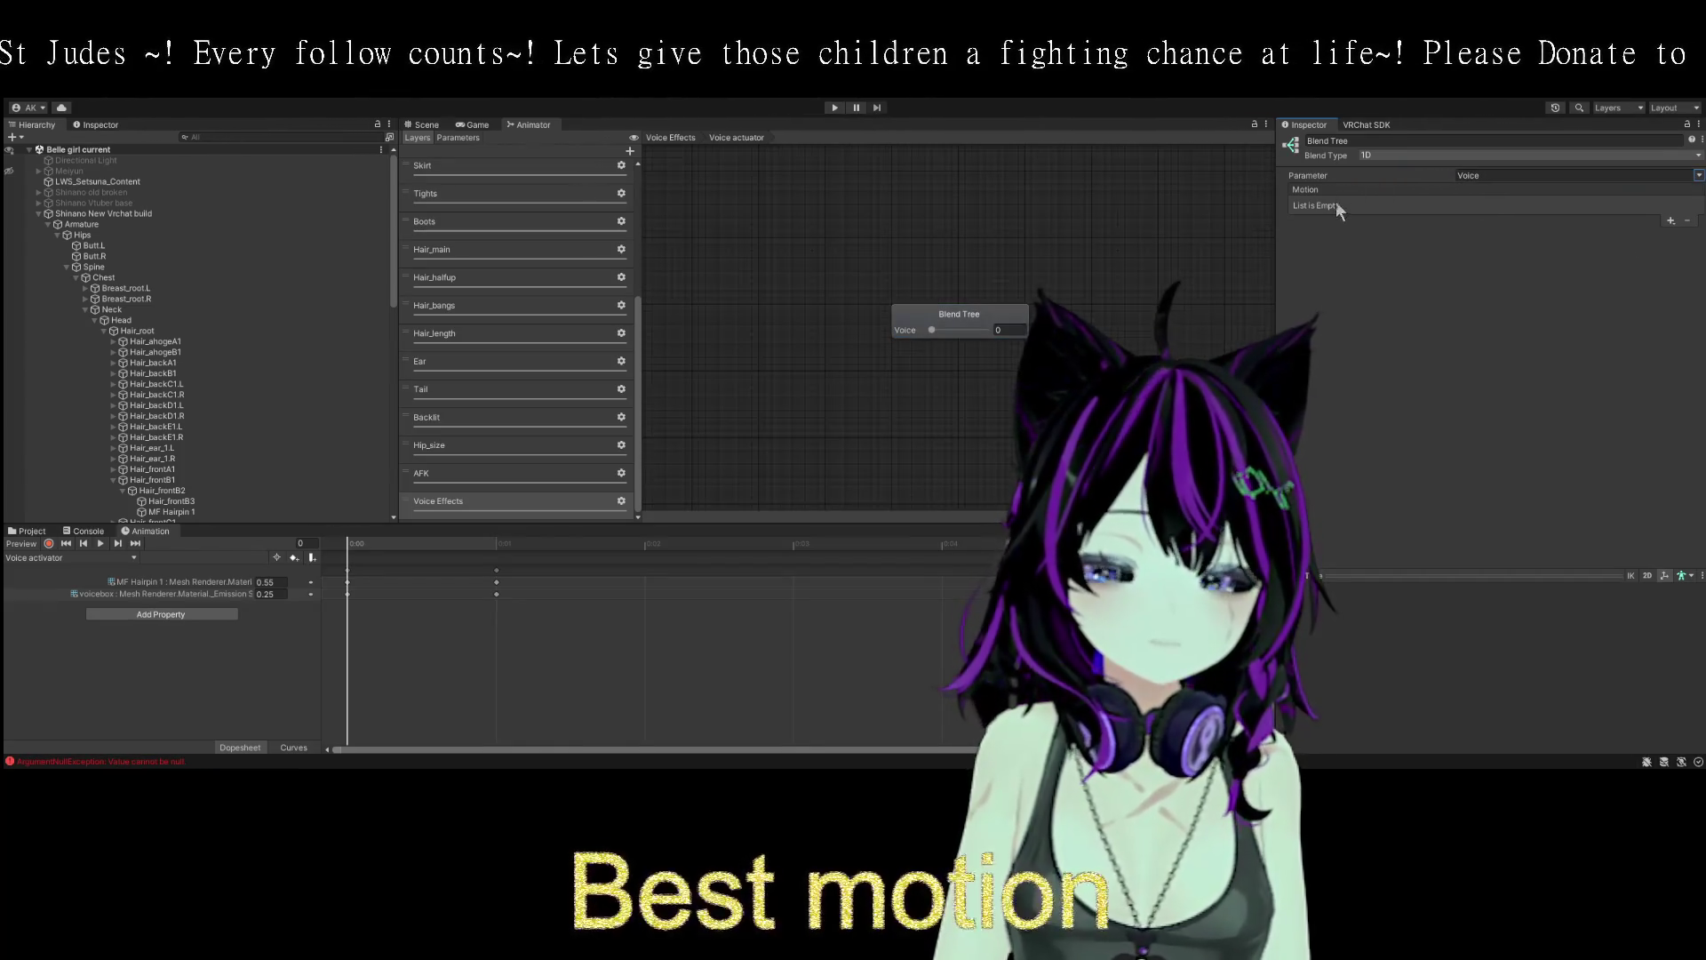
pyautogui.click(1639, 233)
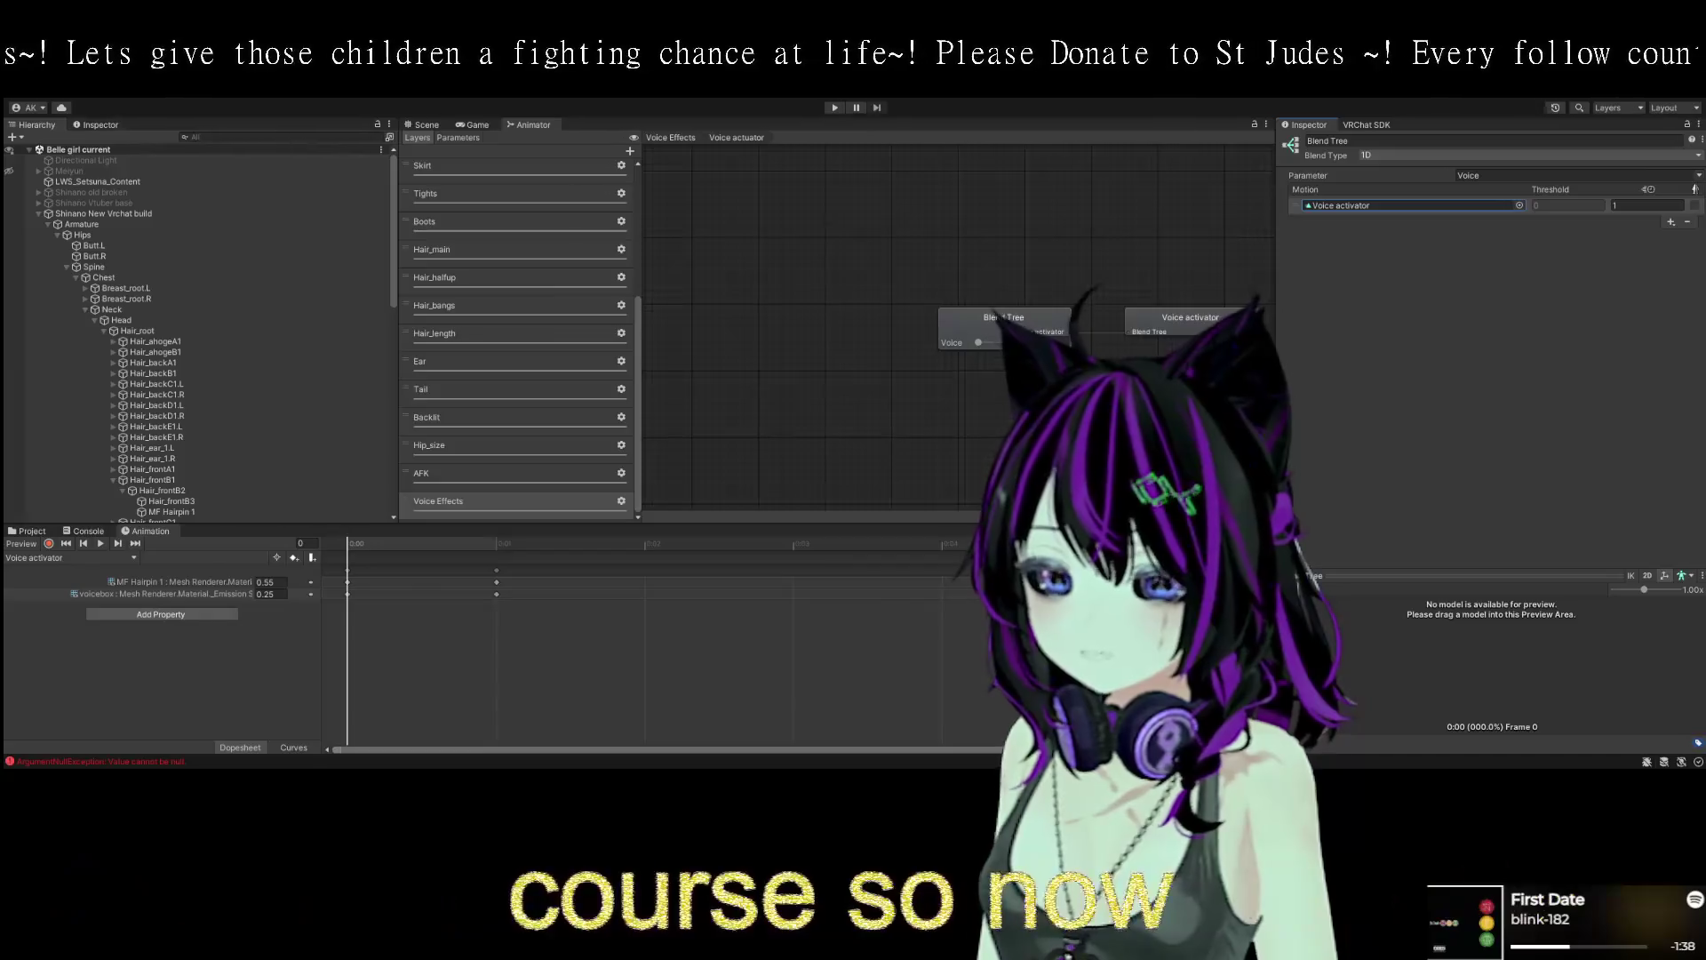
pyautogui.click(423, 125)
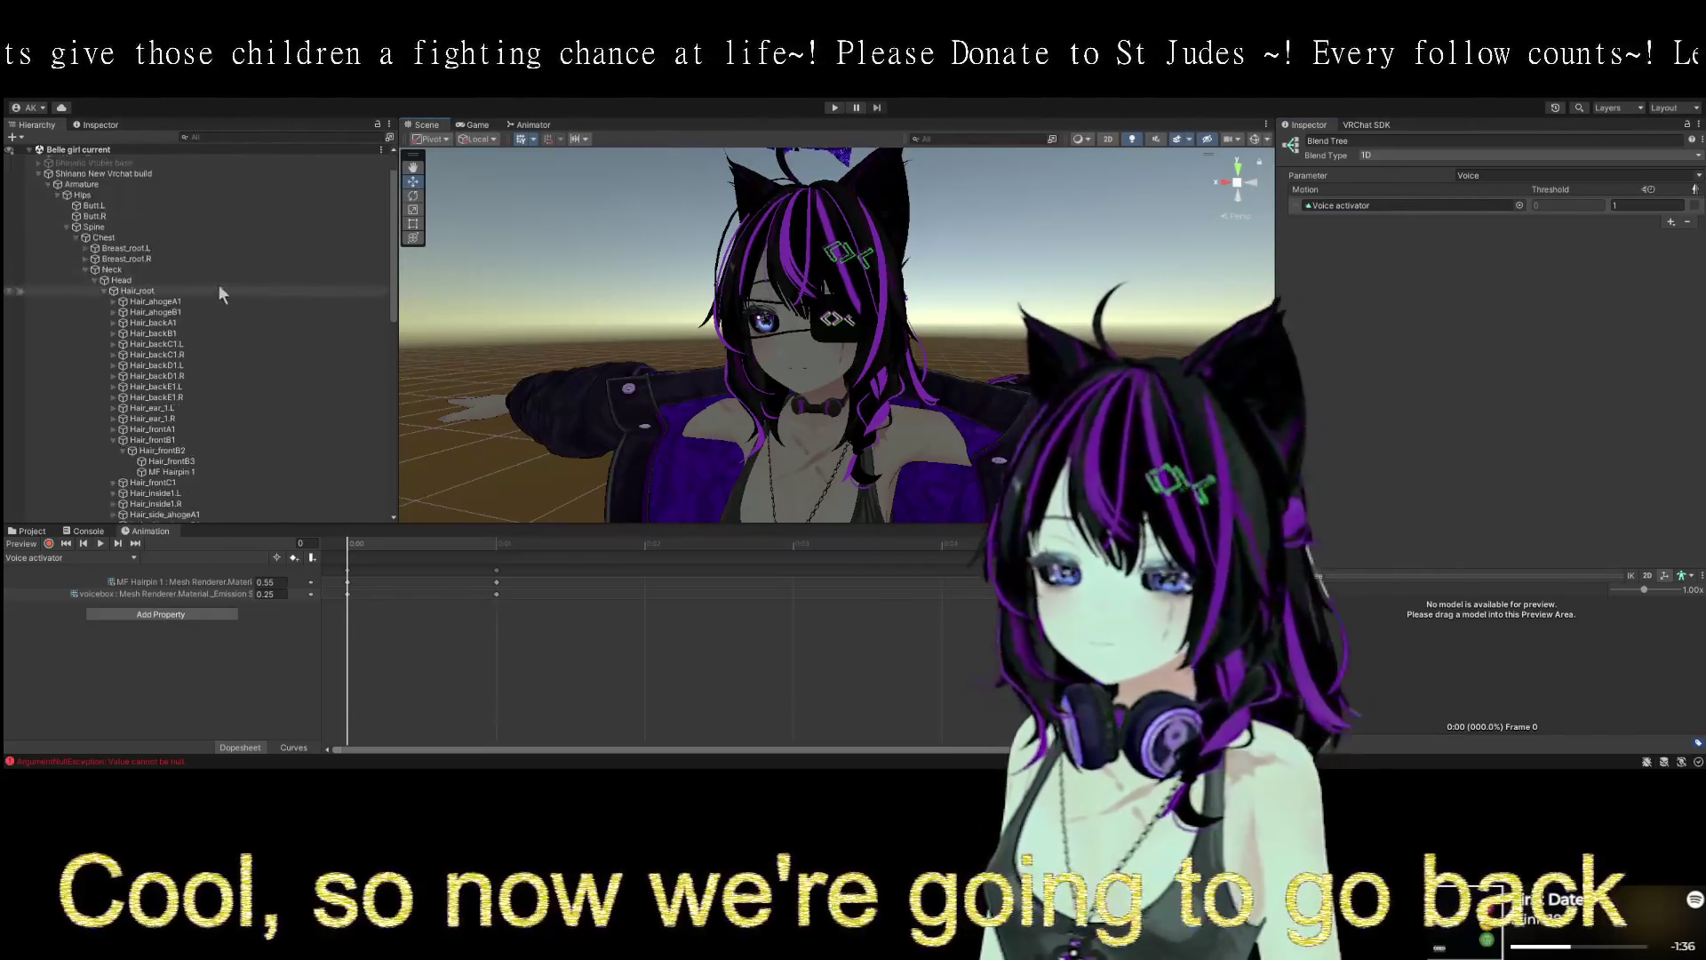
# - Select Shinano New Vrchat build and view its expressions menu in the VRC Avatar Descriptor
pyautogui.click(130, 213)
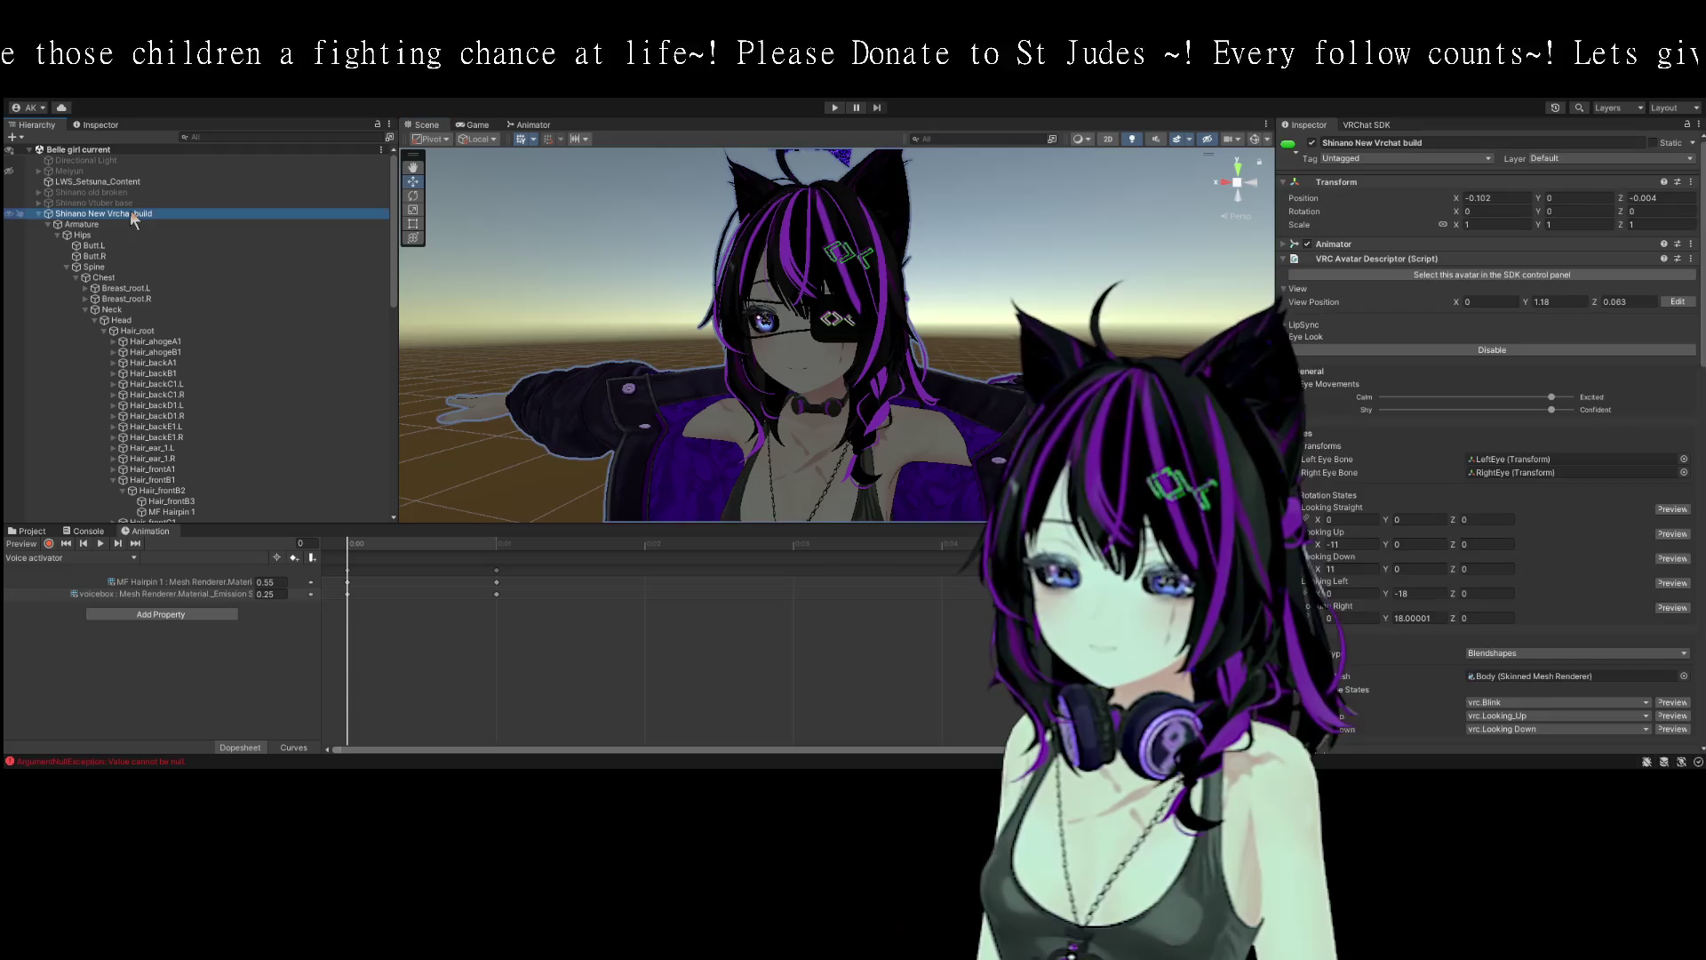
pyautogui.scroll(-8, 1517, 474)
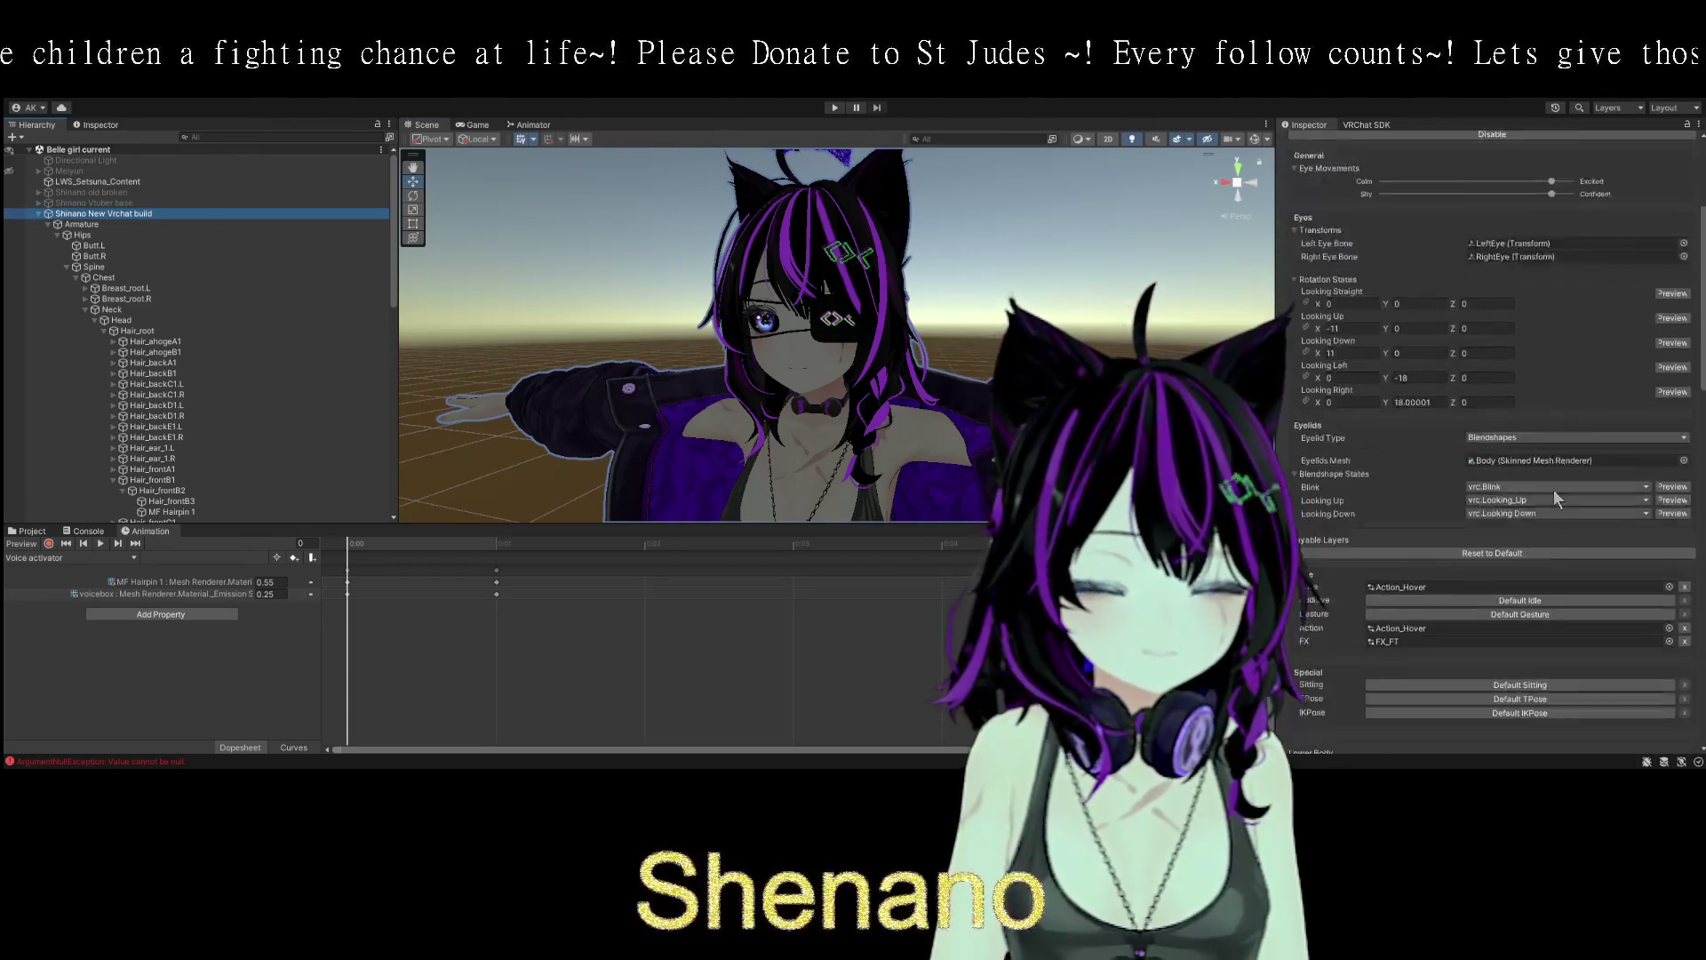
pyautogui.scroll(-5, 1415, 516)
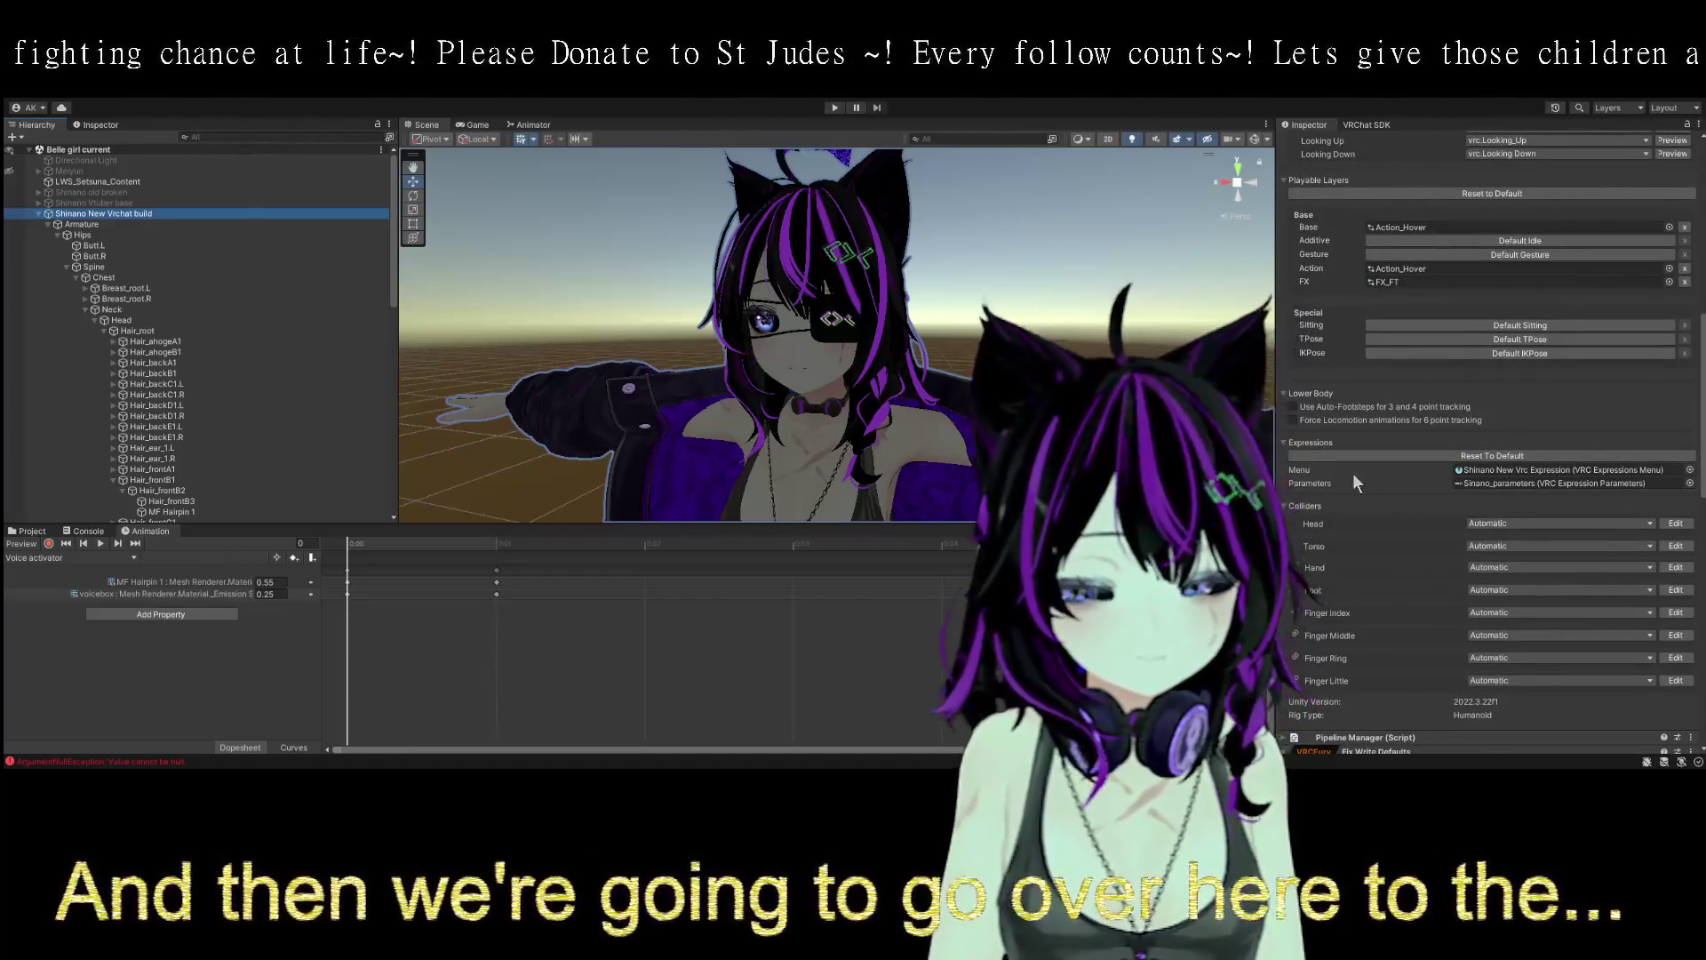
pyautogui.doubleClick(1575, 471)
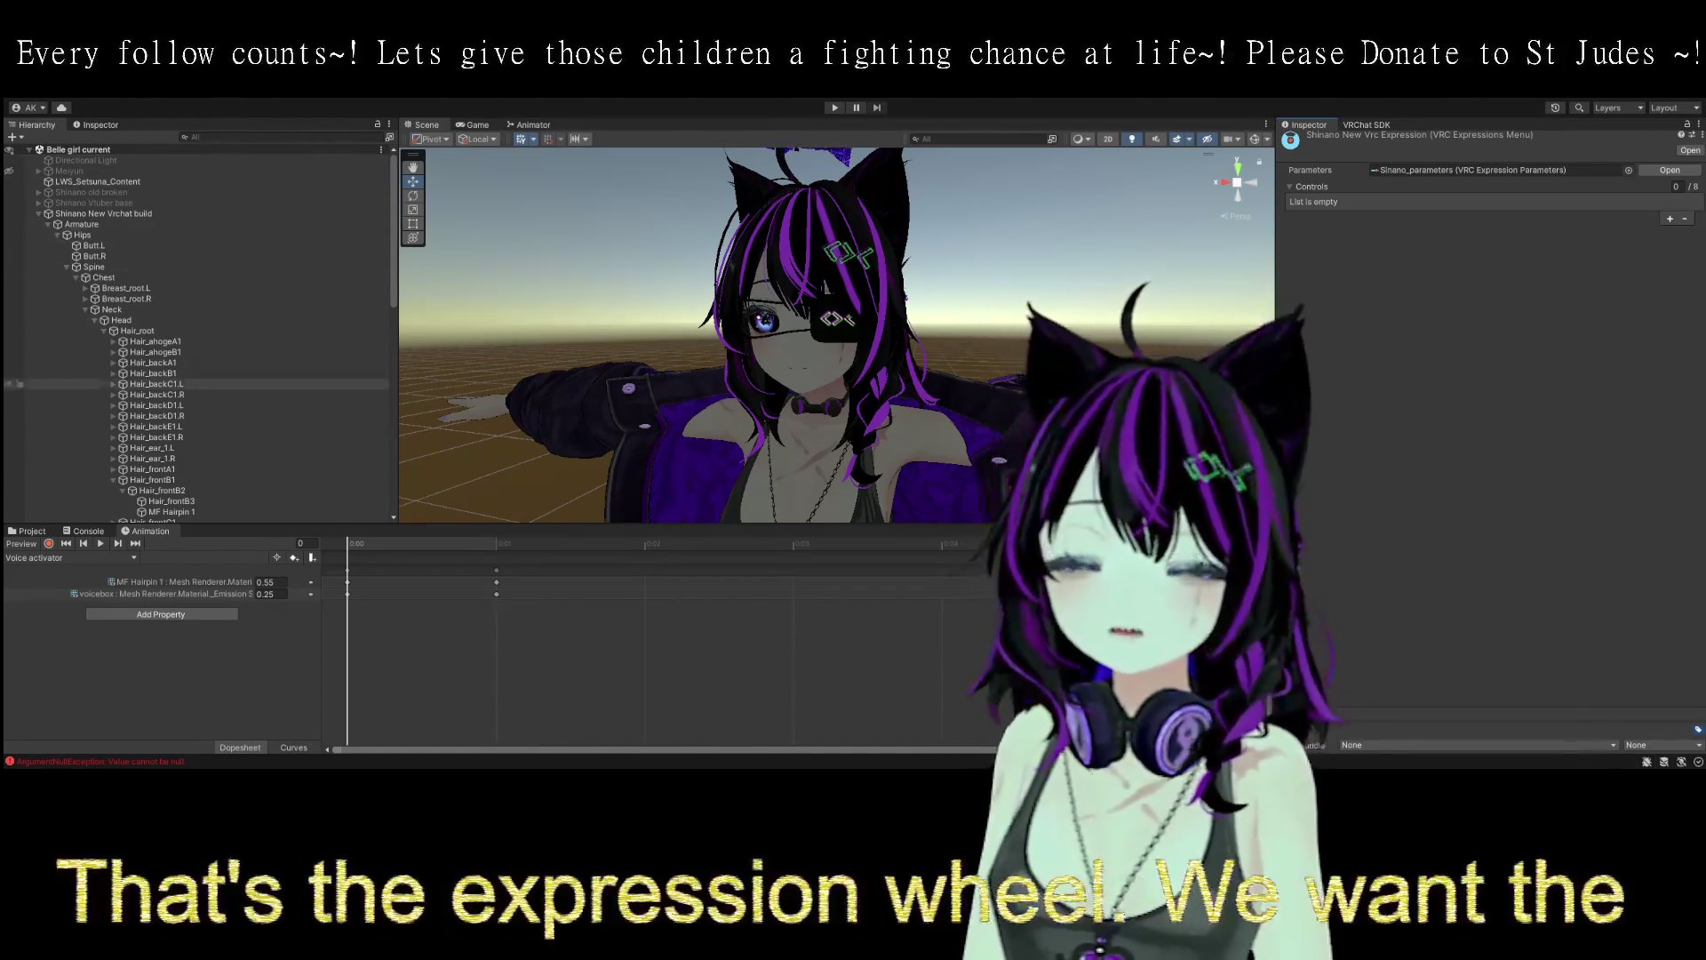
pyautogui.scroll(-2, 195, 337)
pyautogui.scroll(2, 196, 338)
pyautogui.click(103, 214)
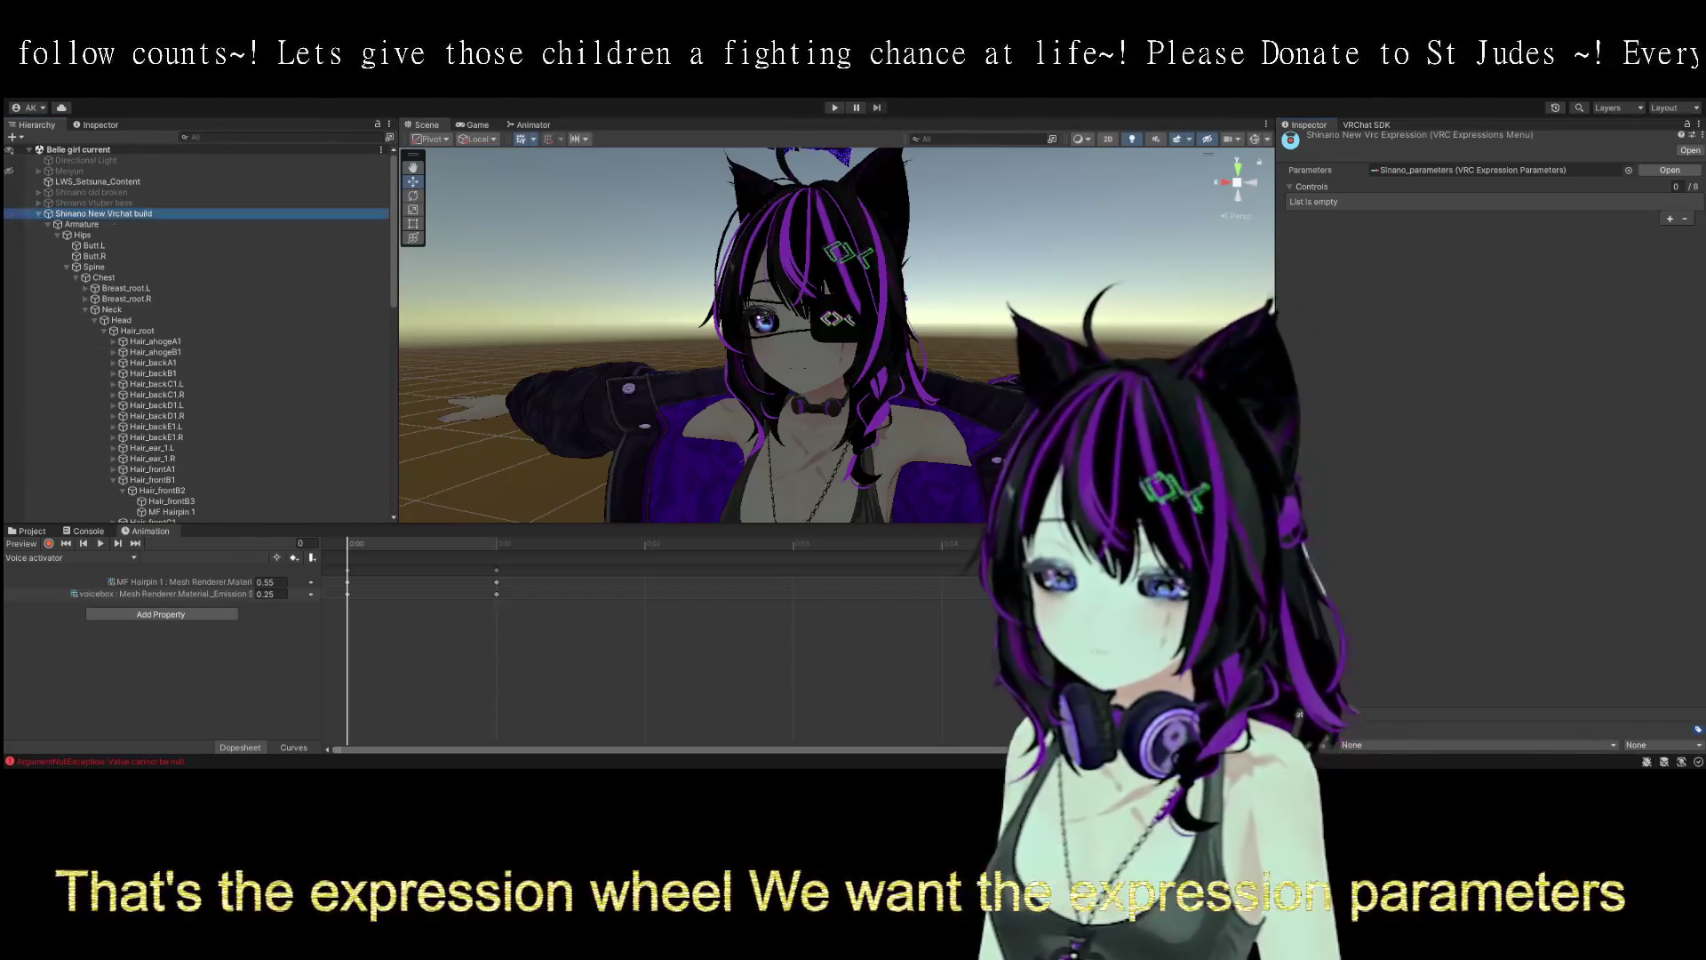
pyautogui.scroll(-10, 1613, 384)
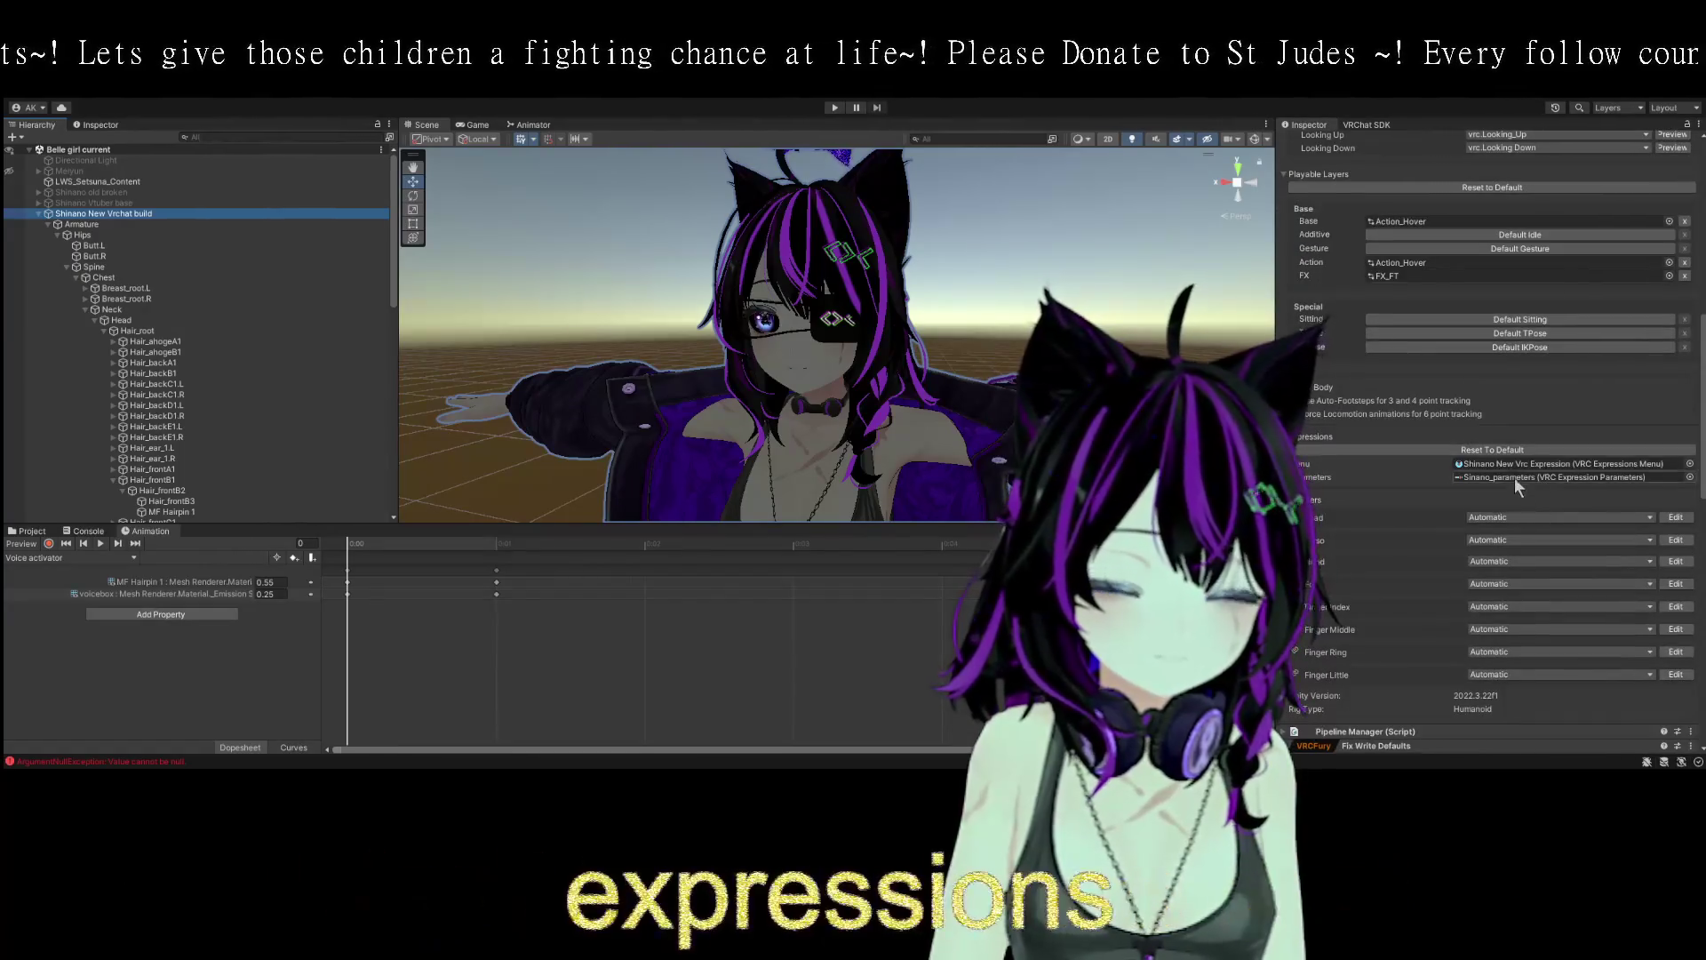
# - Open the Sinano_parameters asset from the Avatar Descriptor and add a new parameter entry
pyautogui.doubleClick(1514, 476)
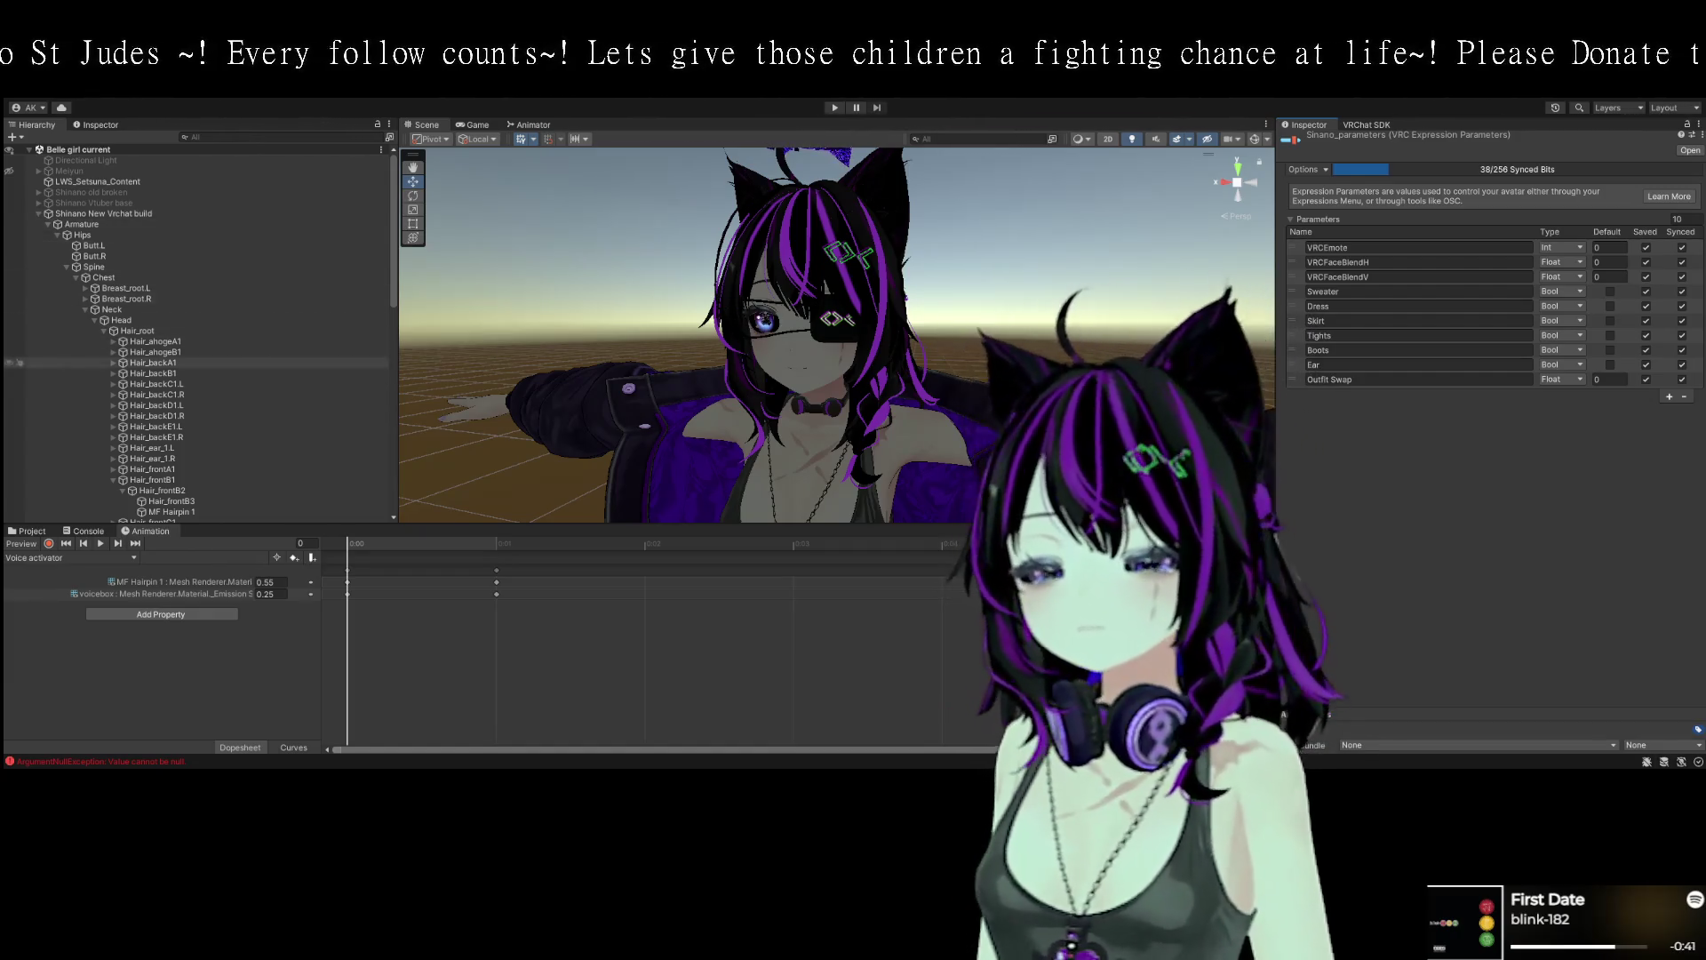
pyautogui.doubleClick(124, 214)
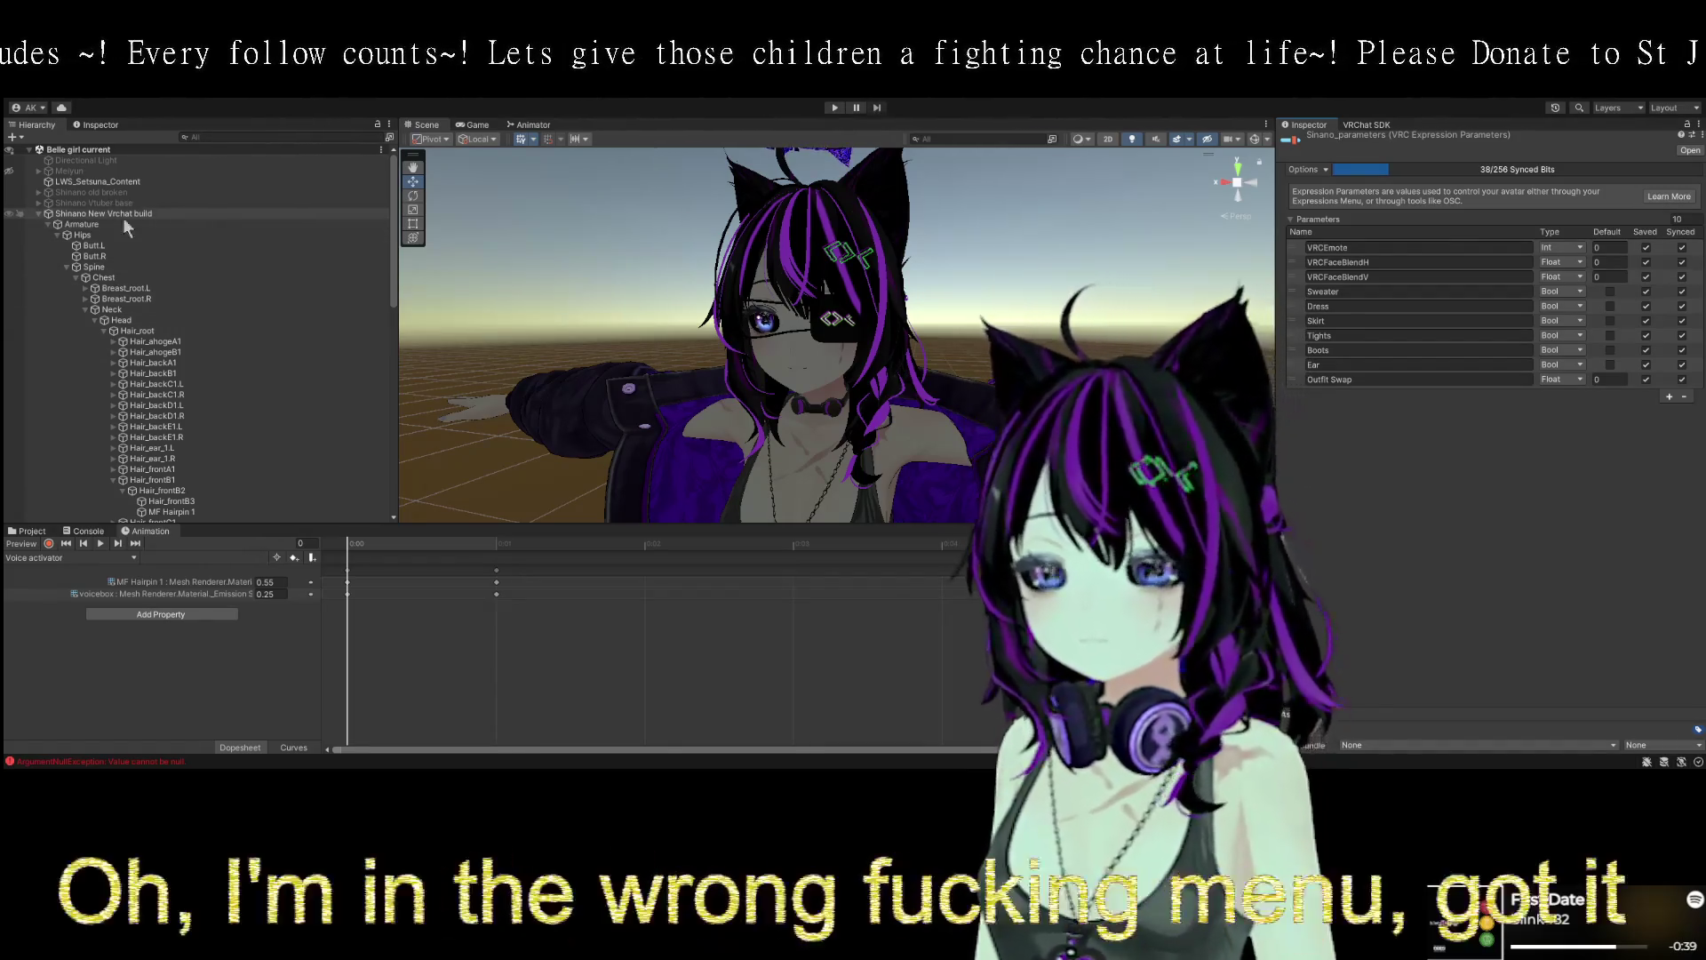
pyautogui.scroll(-10, 1518, 402)
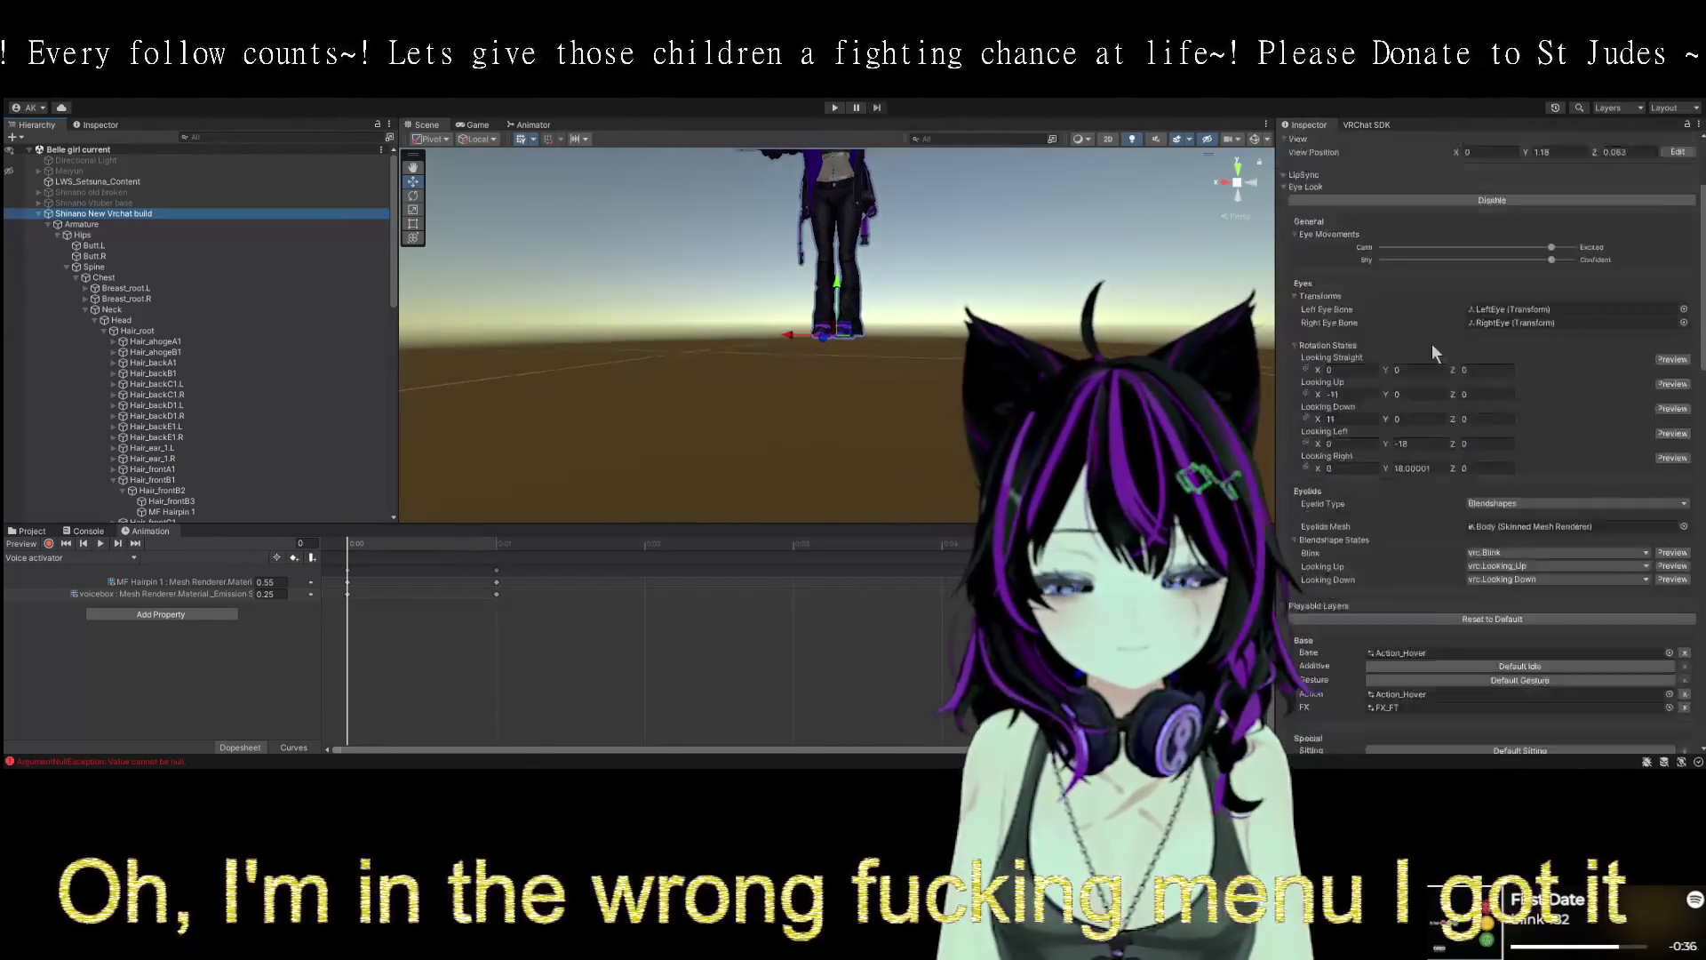
pyautogui.scroll(-6, 1533, 414)
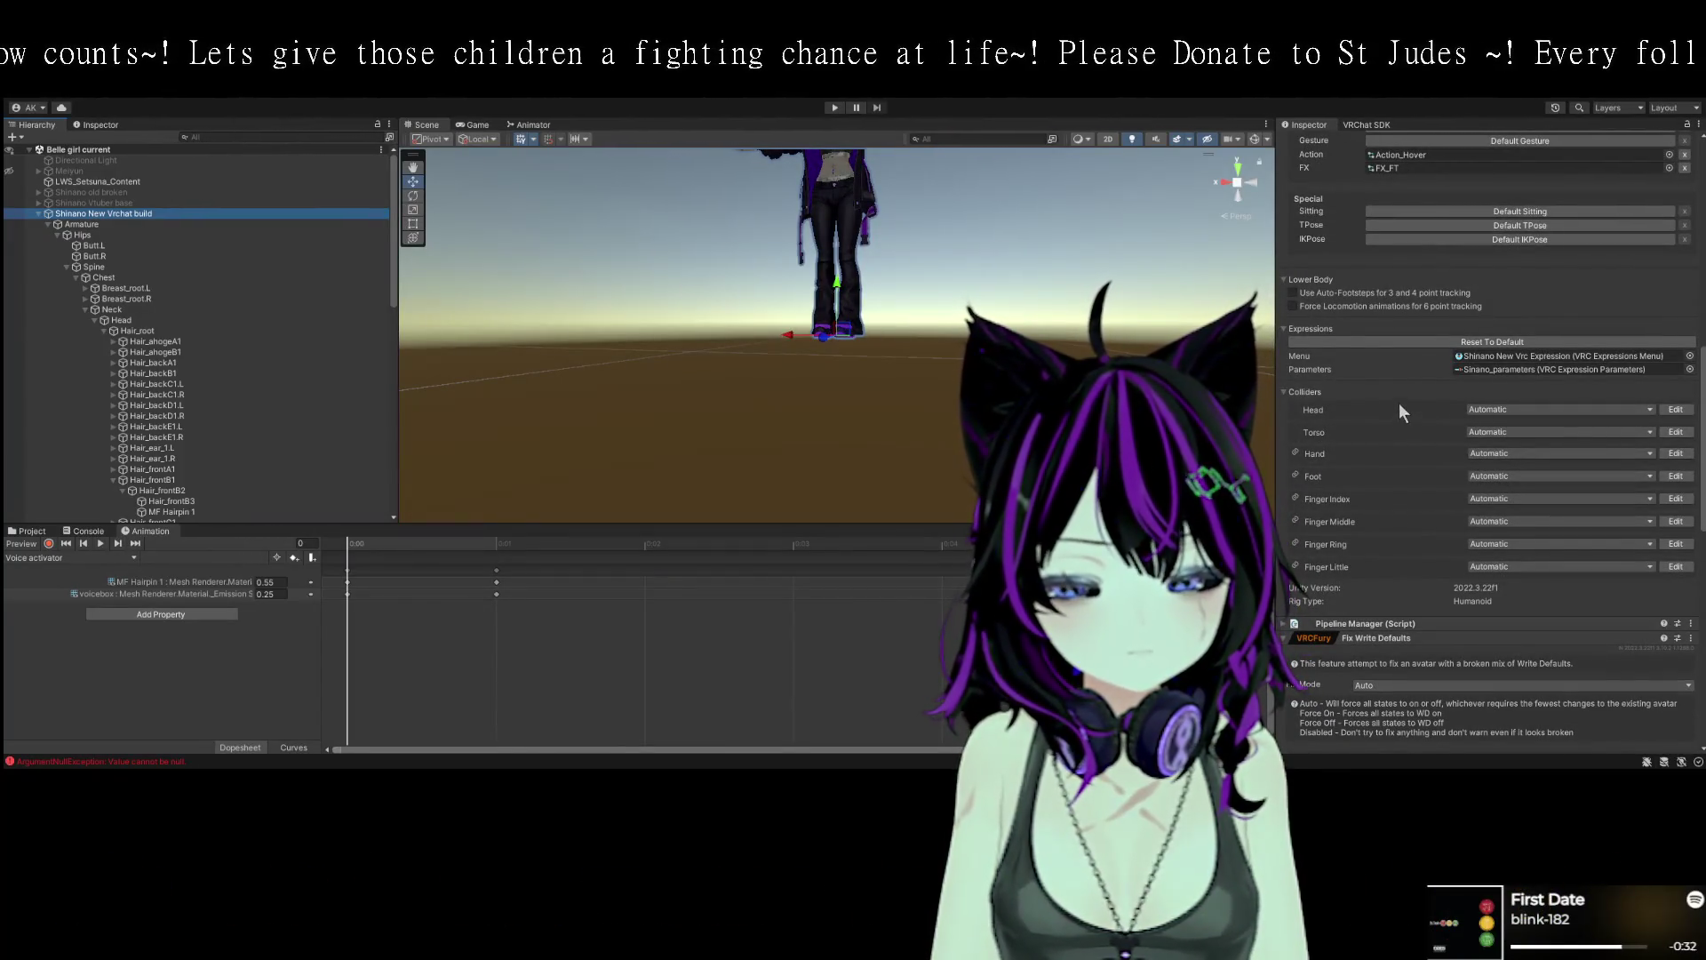
pyautogui.doubleClick(1511, 369)
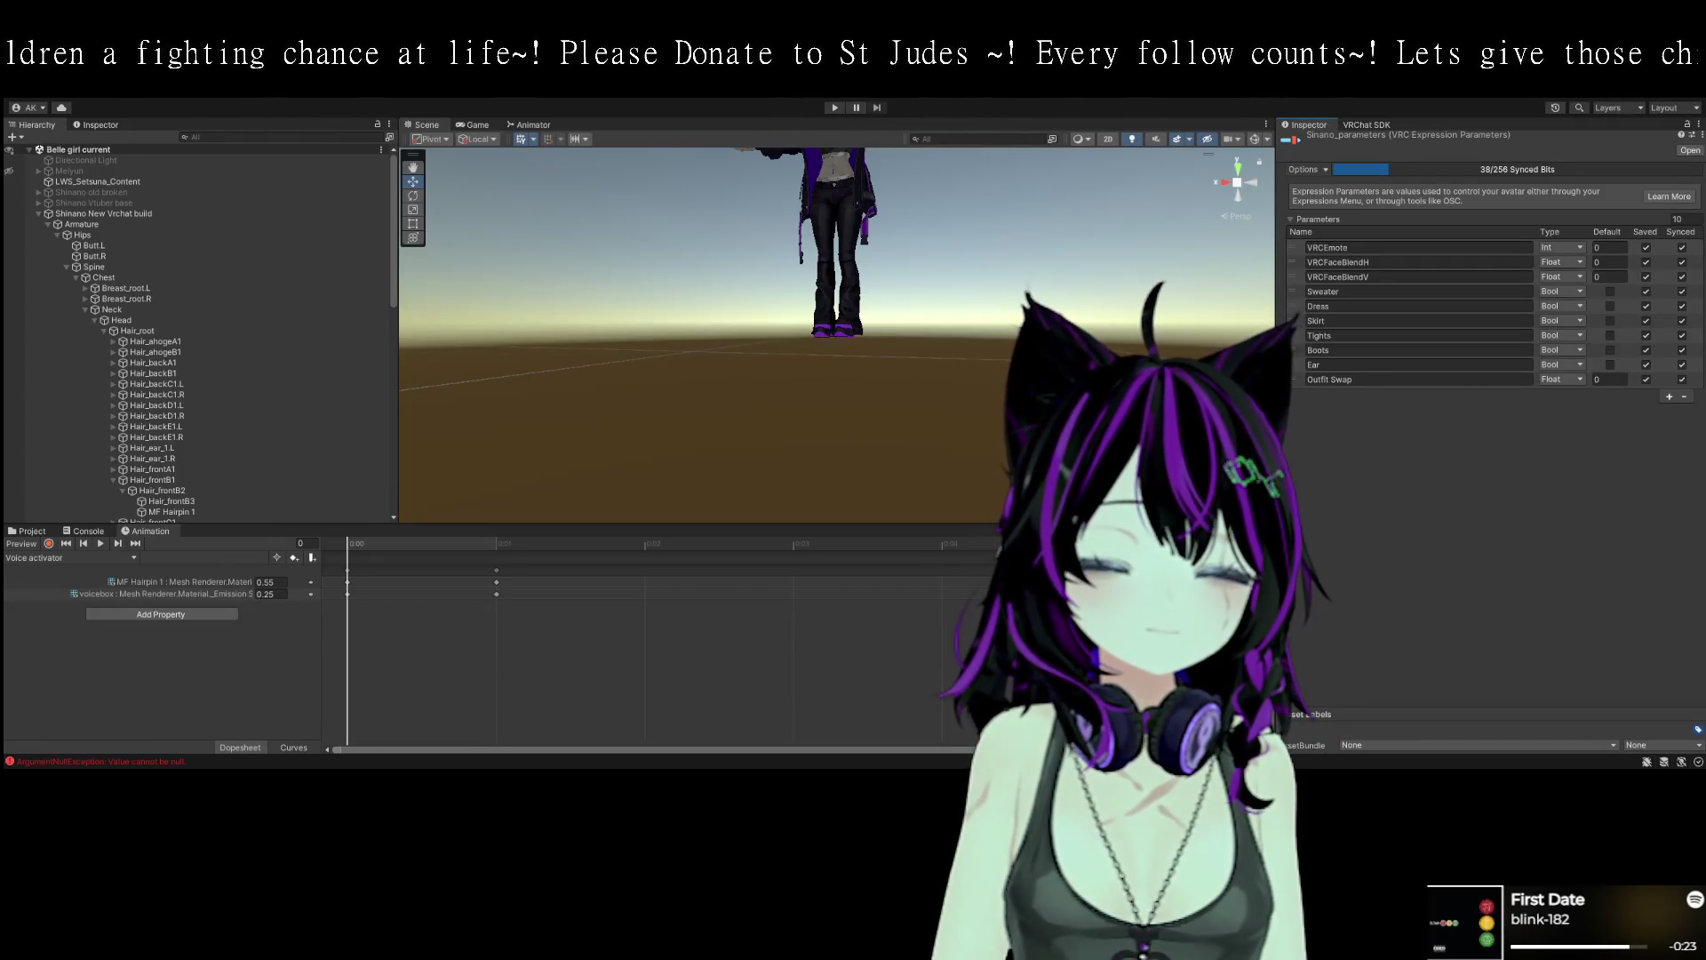
pyautogui.click(1669, 397)
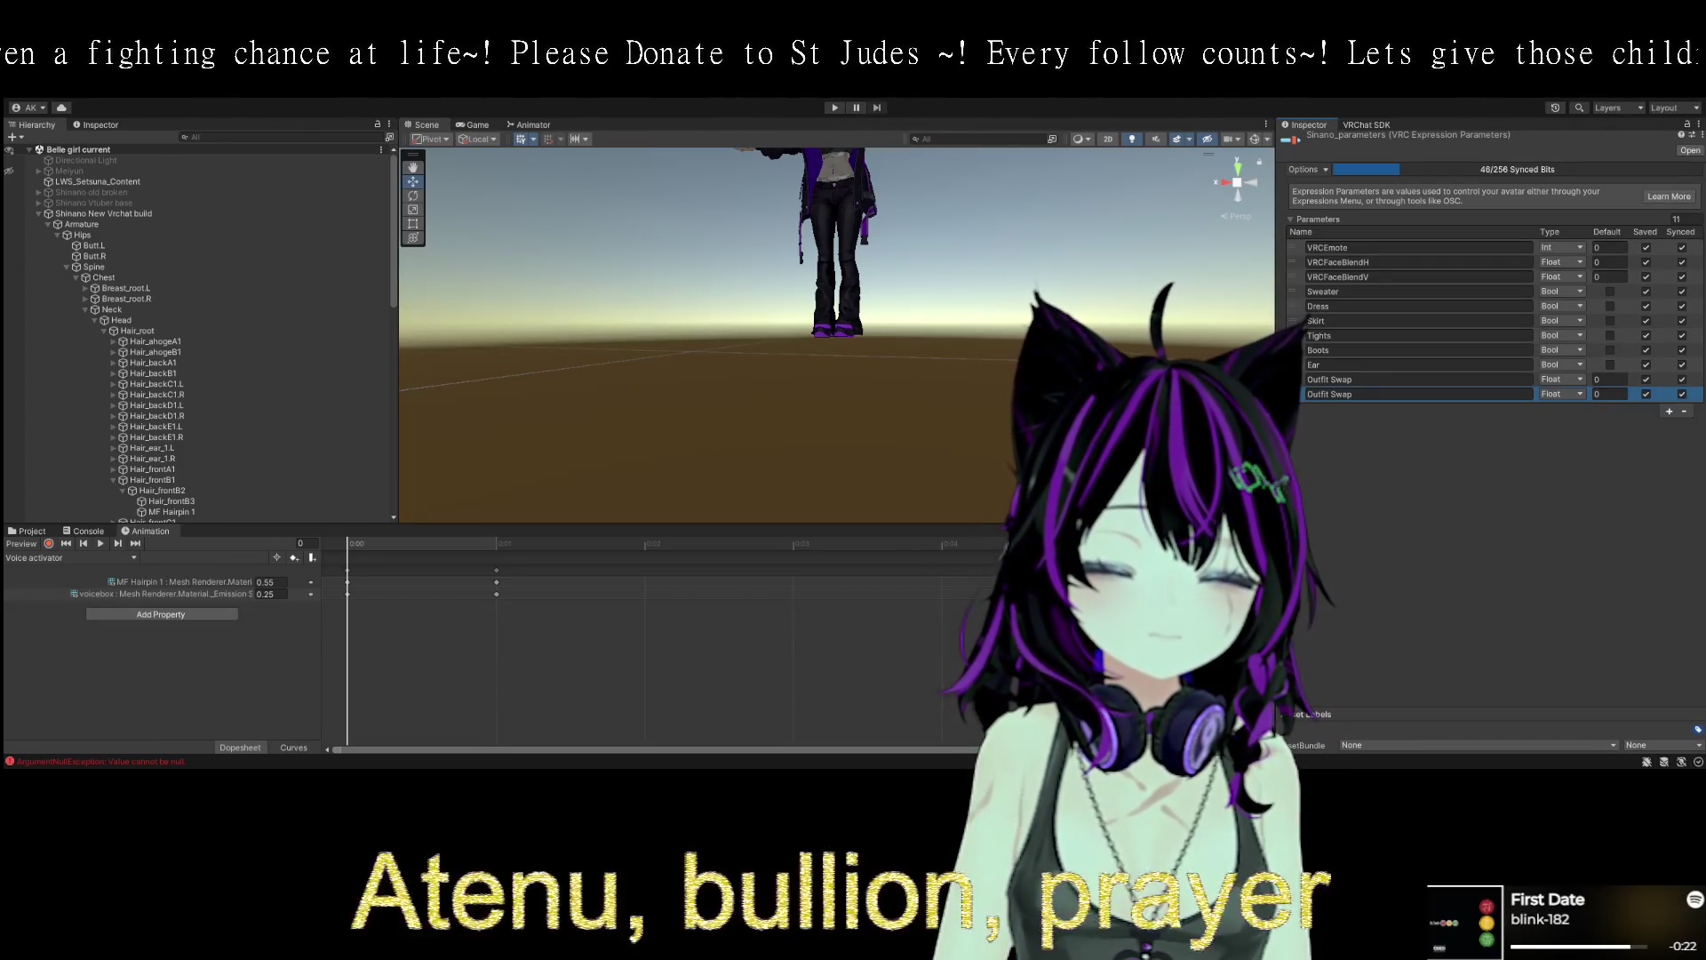
# - Change the new 11th parameter's type to Bool and rename it Voice
pyautogui.click(1561, 394)
pyautogui.click(1570, 441)
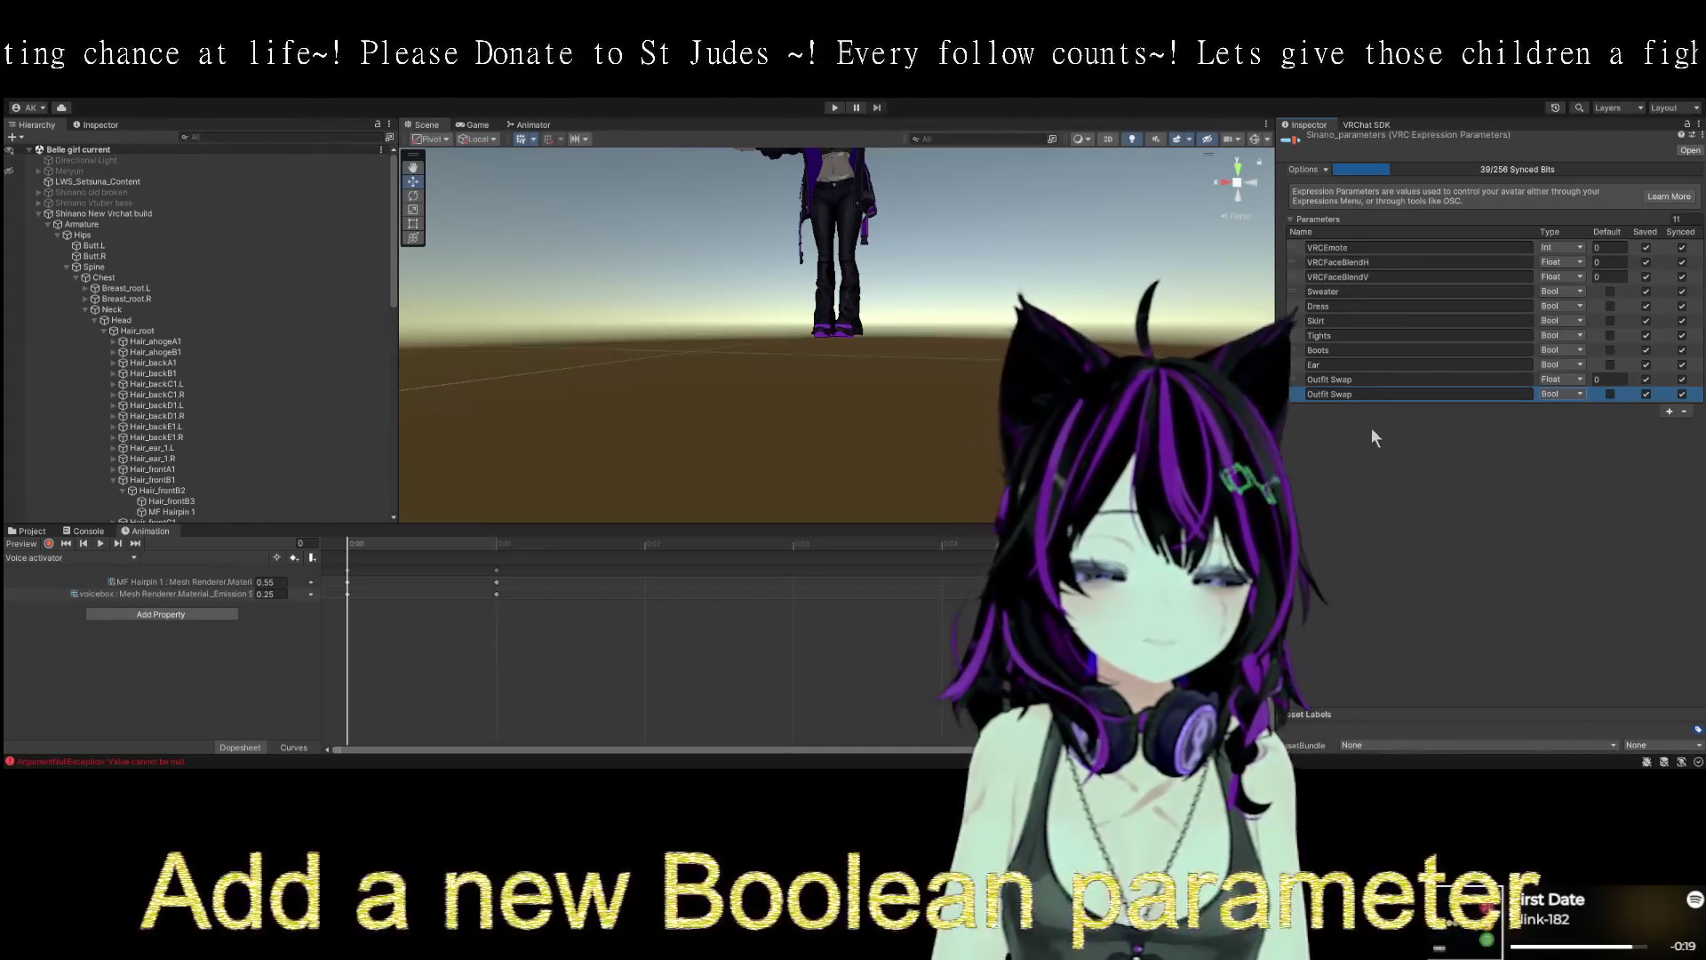
pyautogui.click(1356, 394)
pyautogui.press('BackSpace')
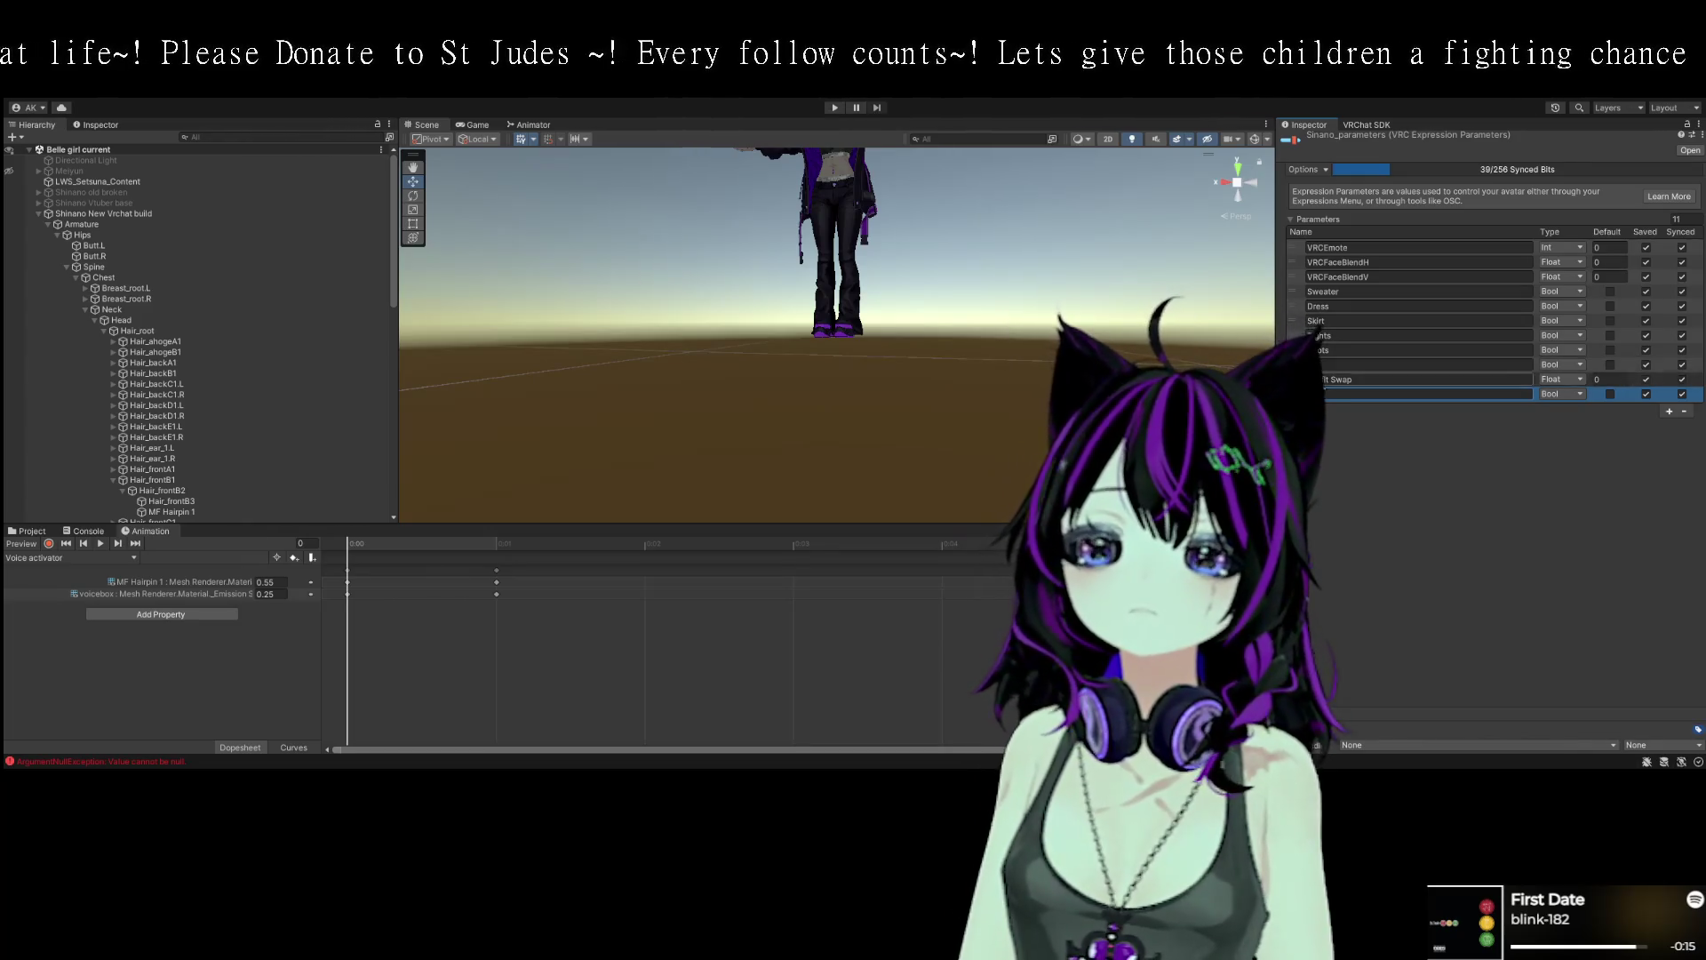
pyautogui.write('Voice')
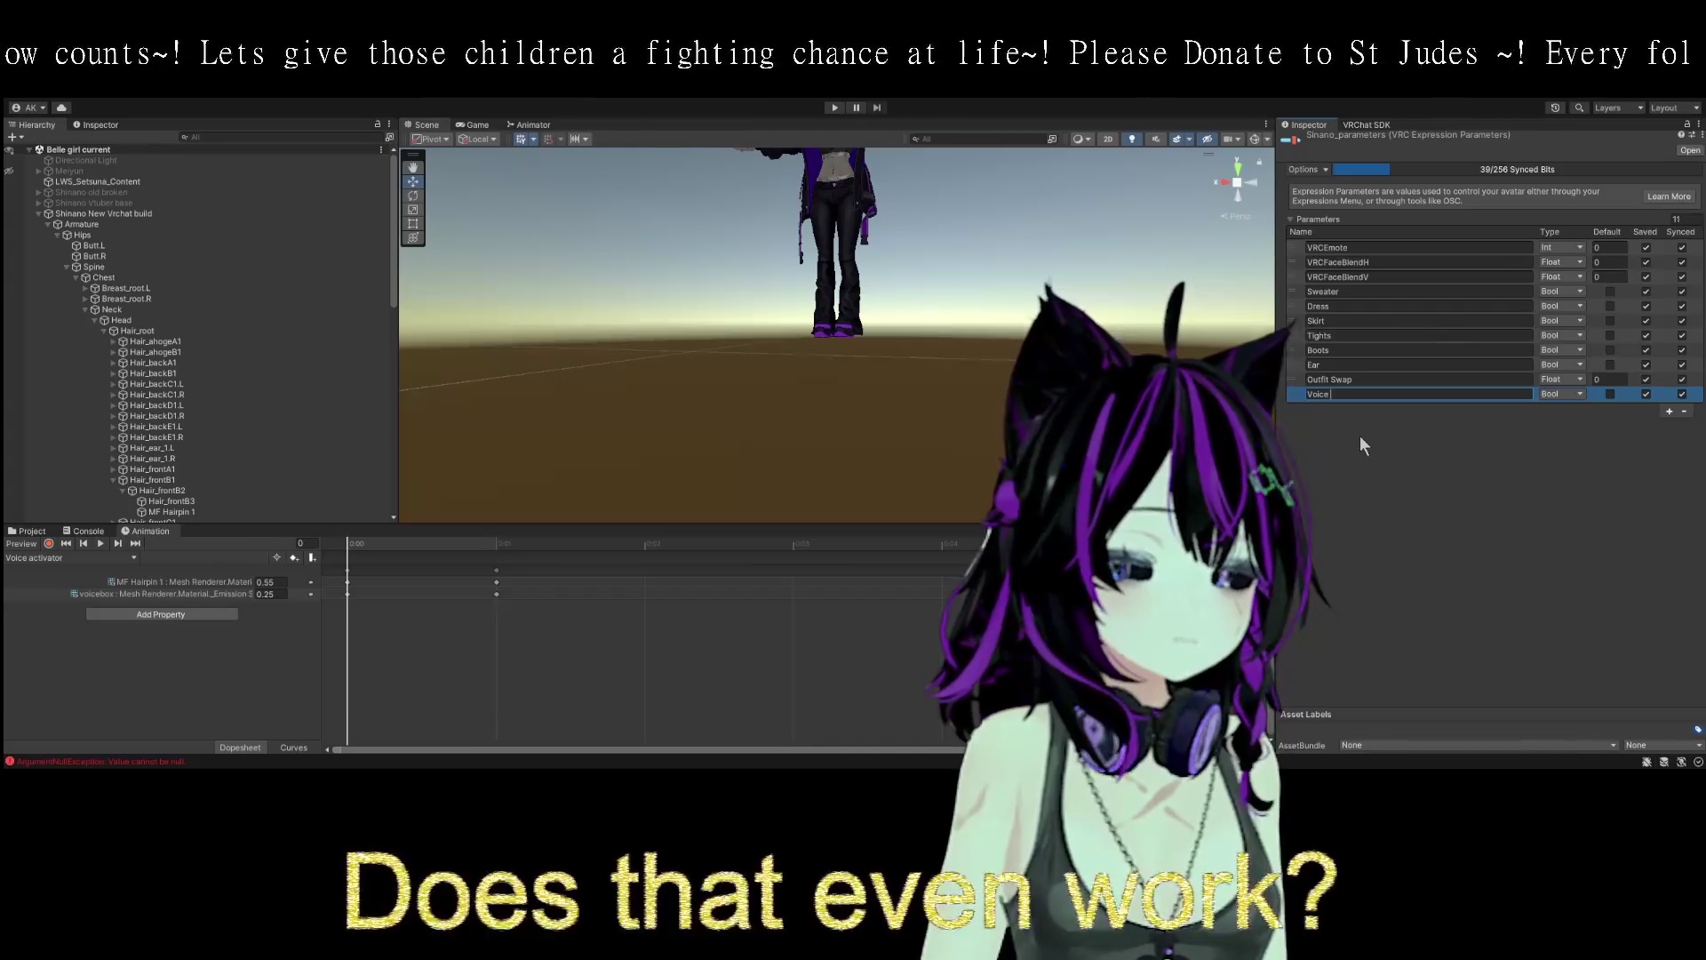
pyautogui.moveTo(1180, 312); pyautogui.dragTo(1177, 402)
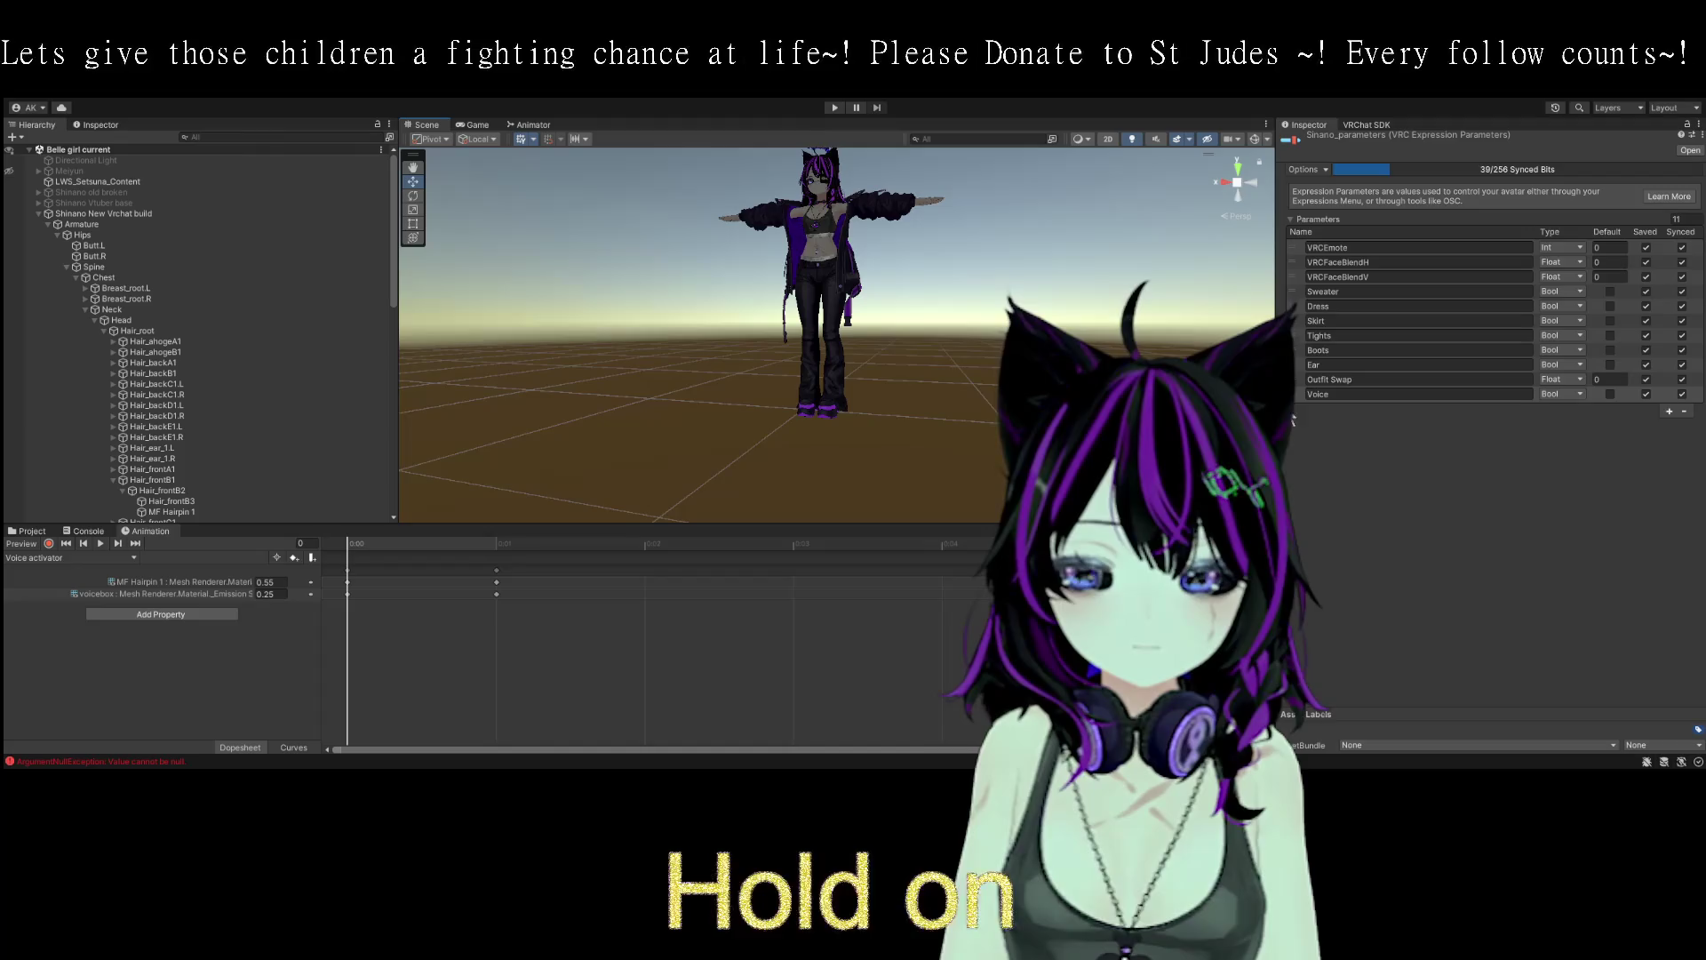
pyautogui.moveTo(990, 330); pyautogui.dragTo(994, 397)
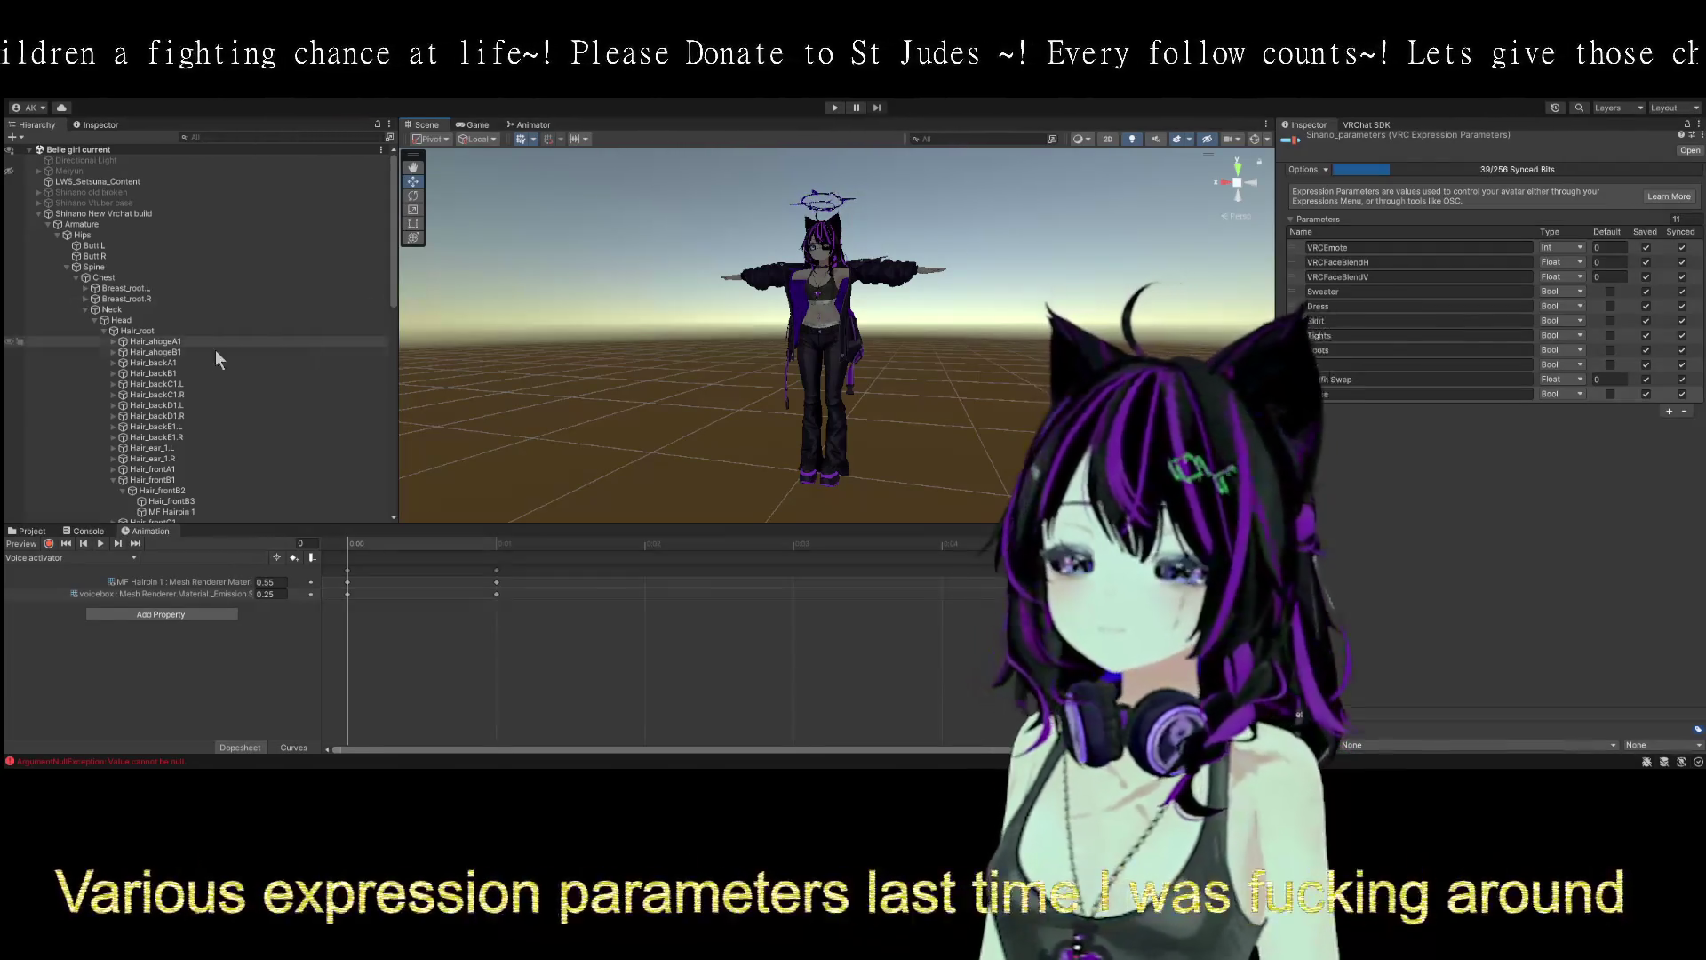
# - Select the avatar, enter Play mode, and select GestureManager to test the avatar
pyautogui.click(37, 213)
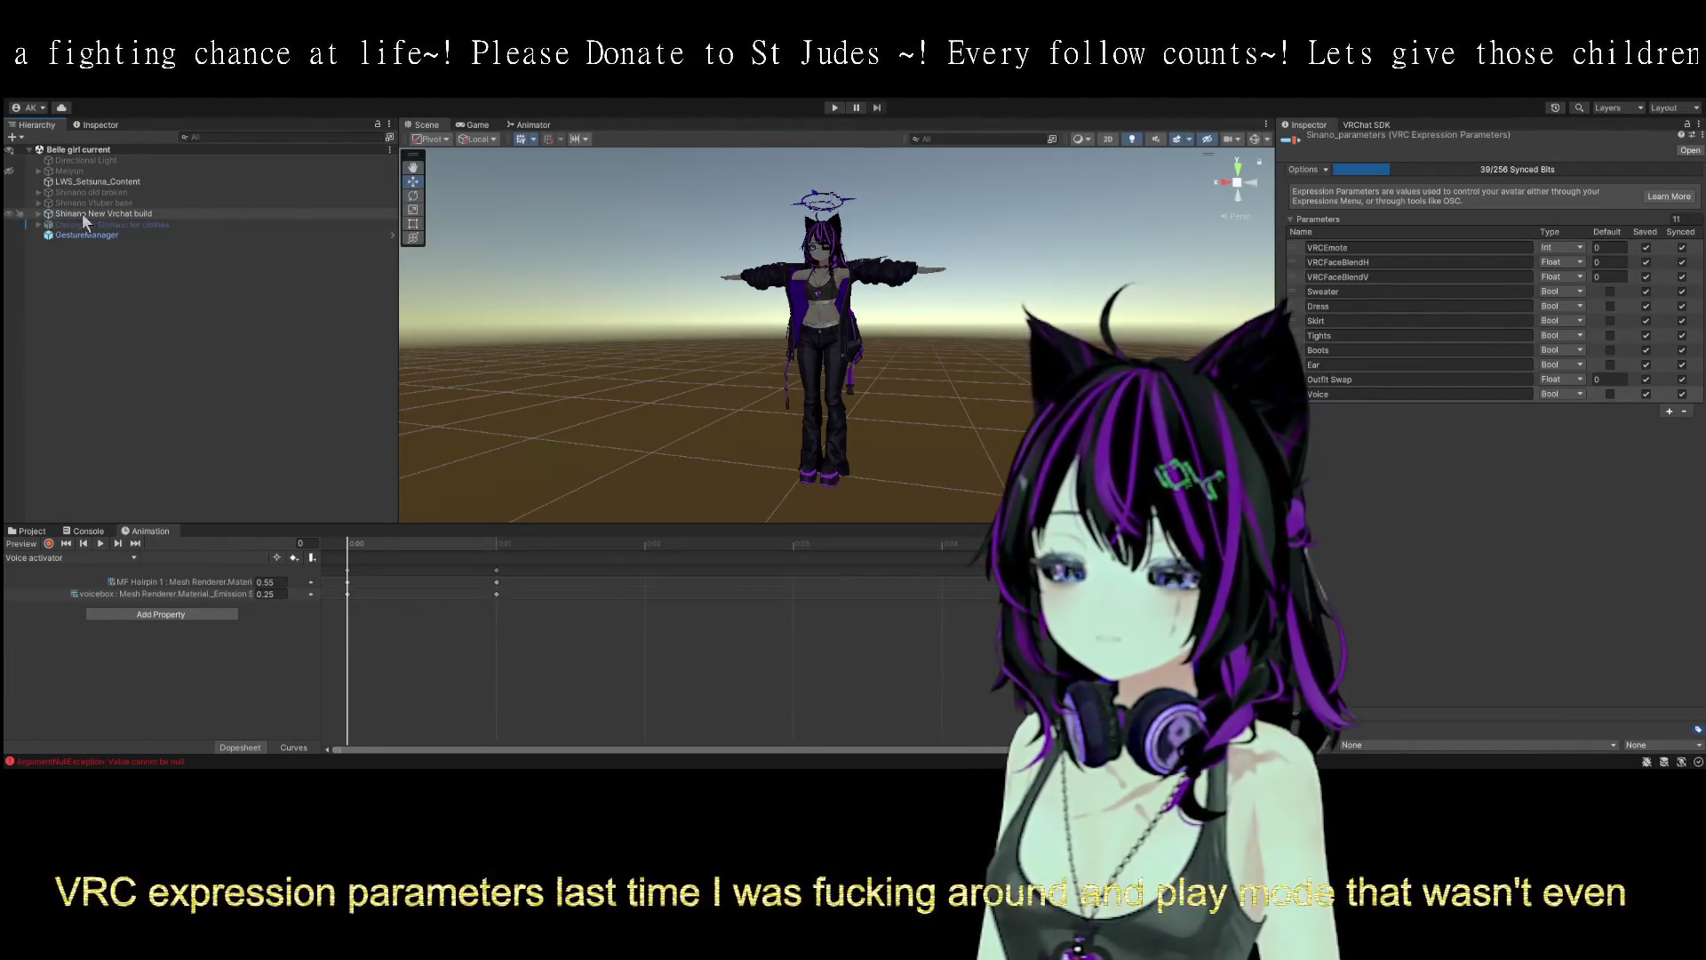
pyautogui.click(83, 213)
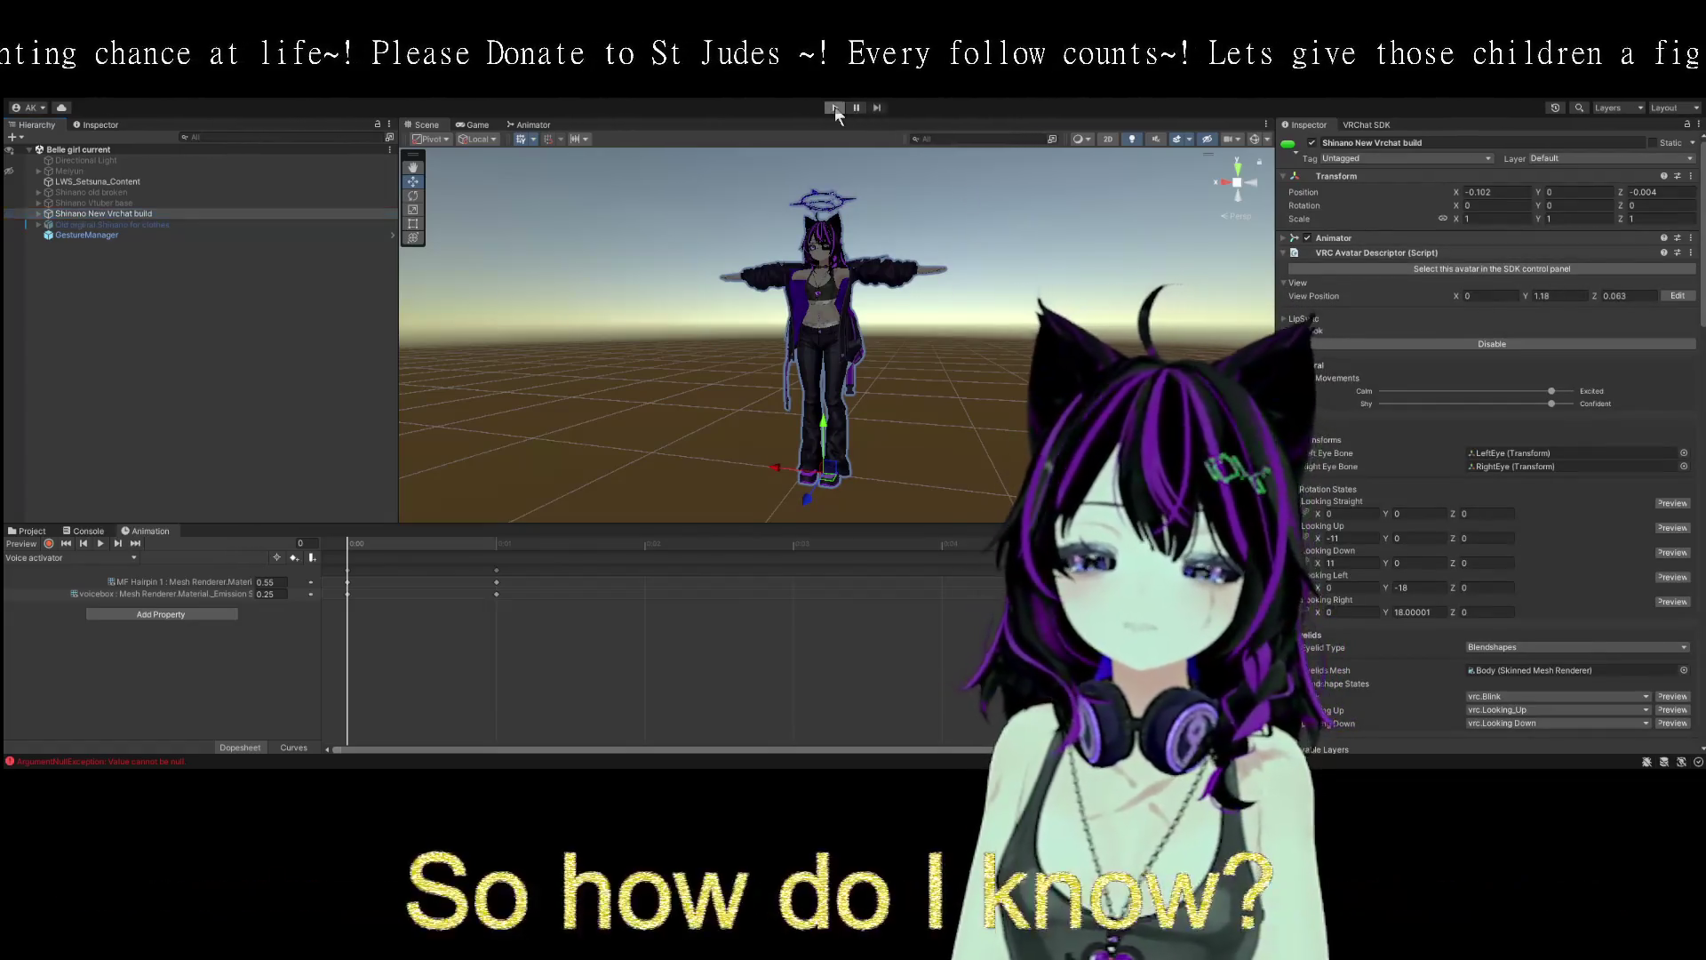
pyautogui.click(834, 107)
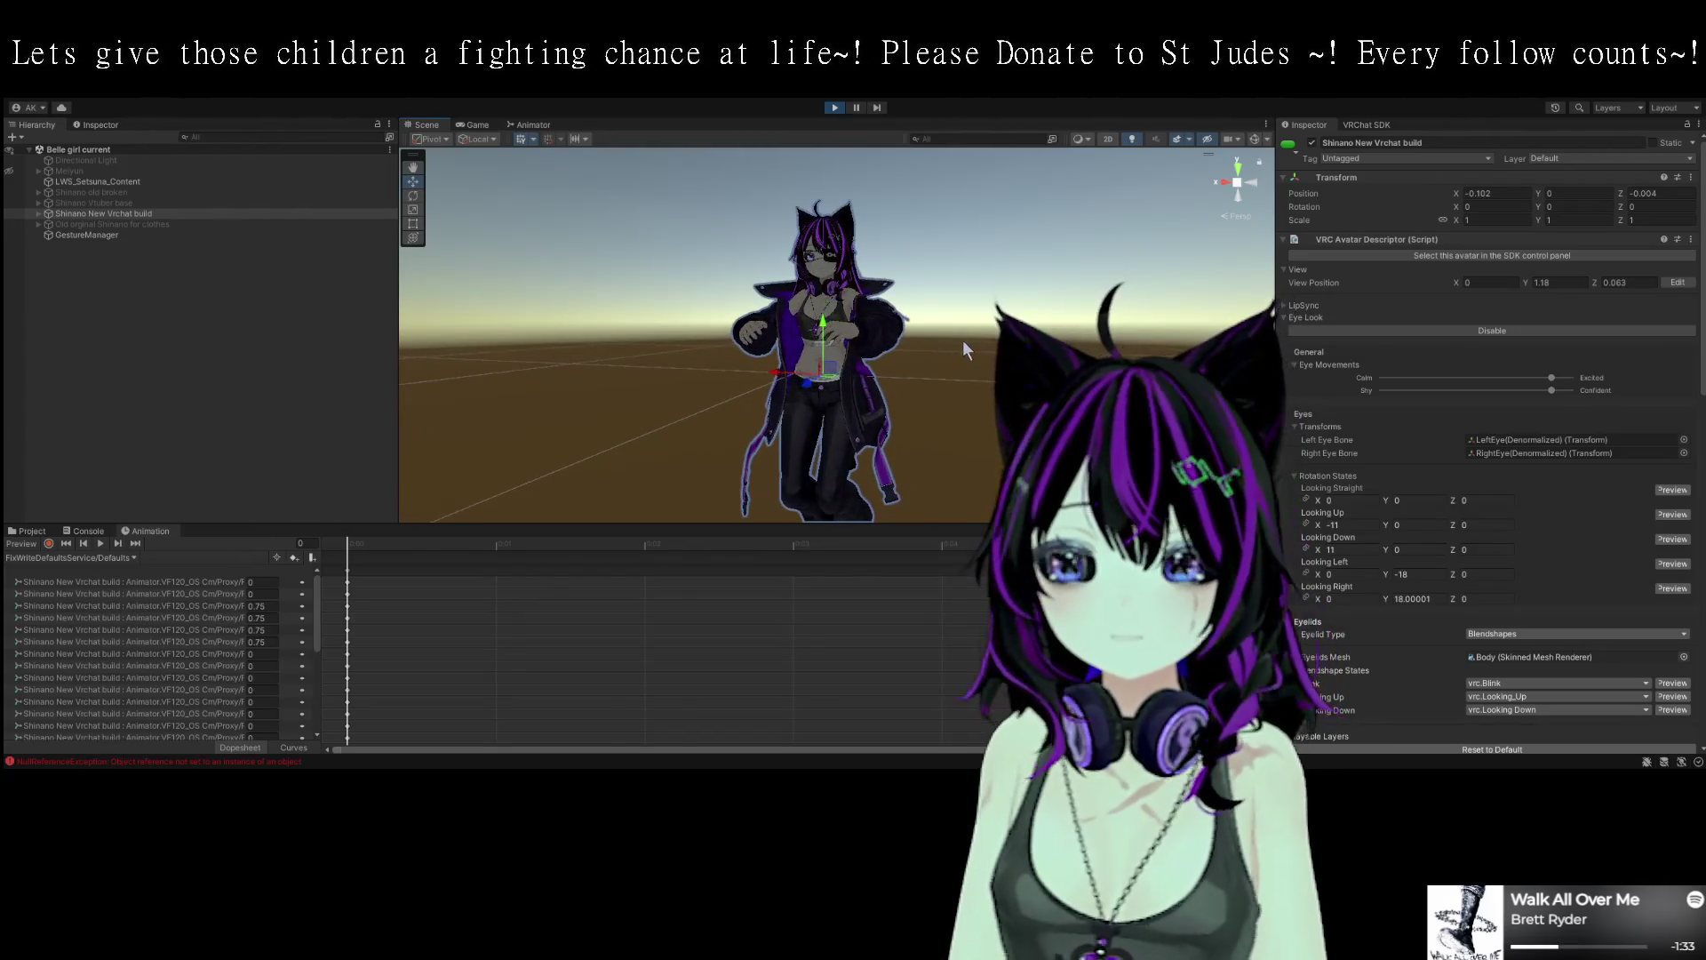
pyautogui.scroll(3, 968, 338)
pyautogui.scroll(3, 1013, 381)
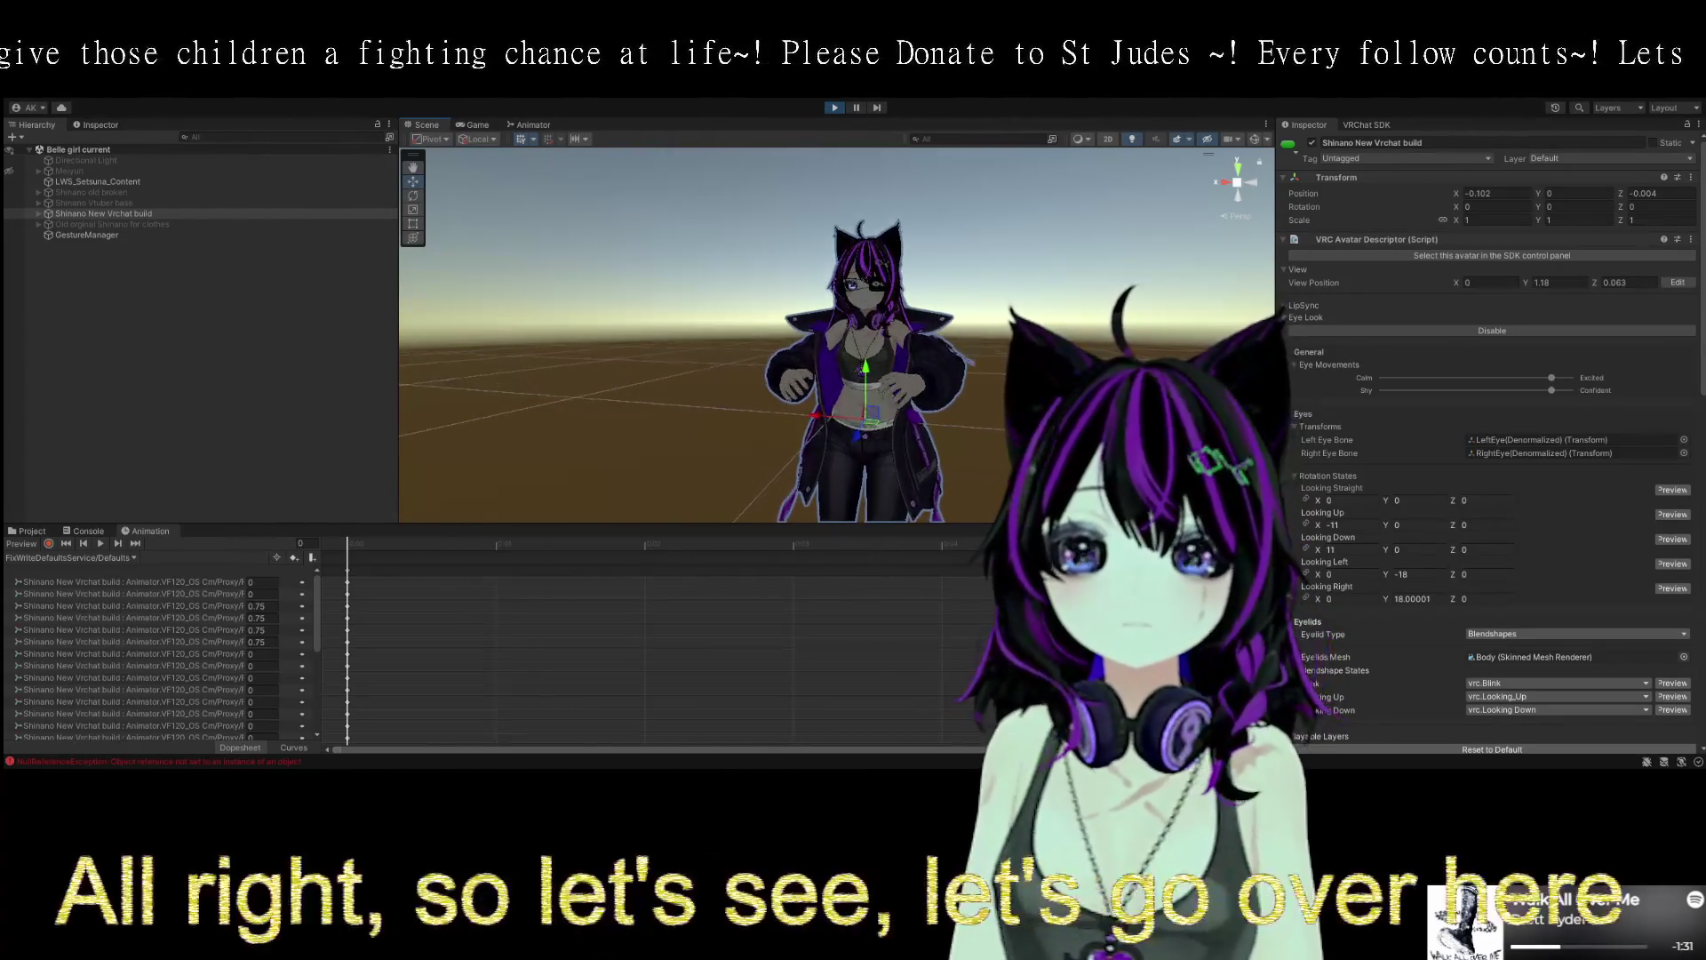
pyautogui.moveTo(936, 349); pyautogui.dragTo(989, 348)
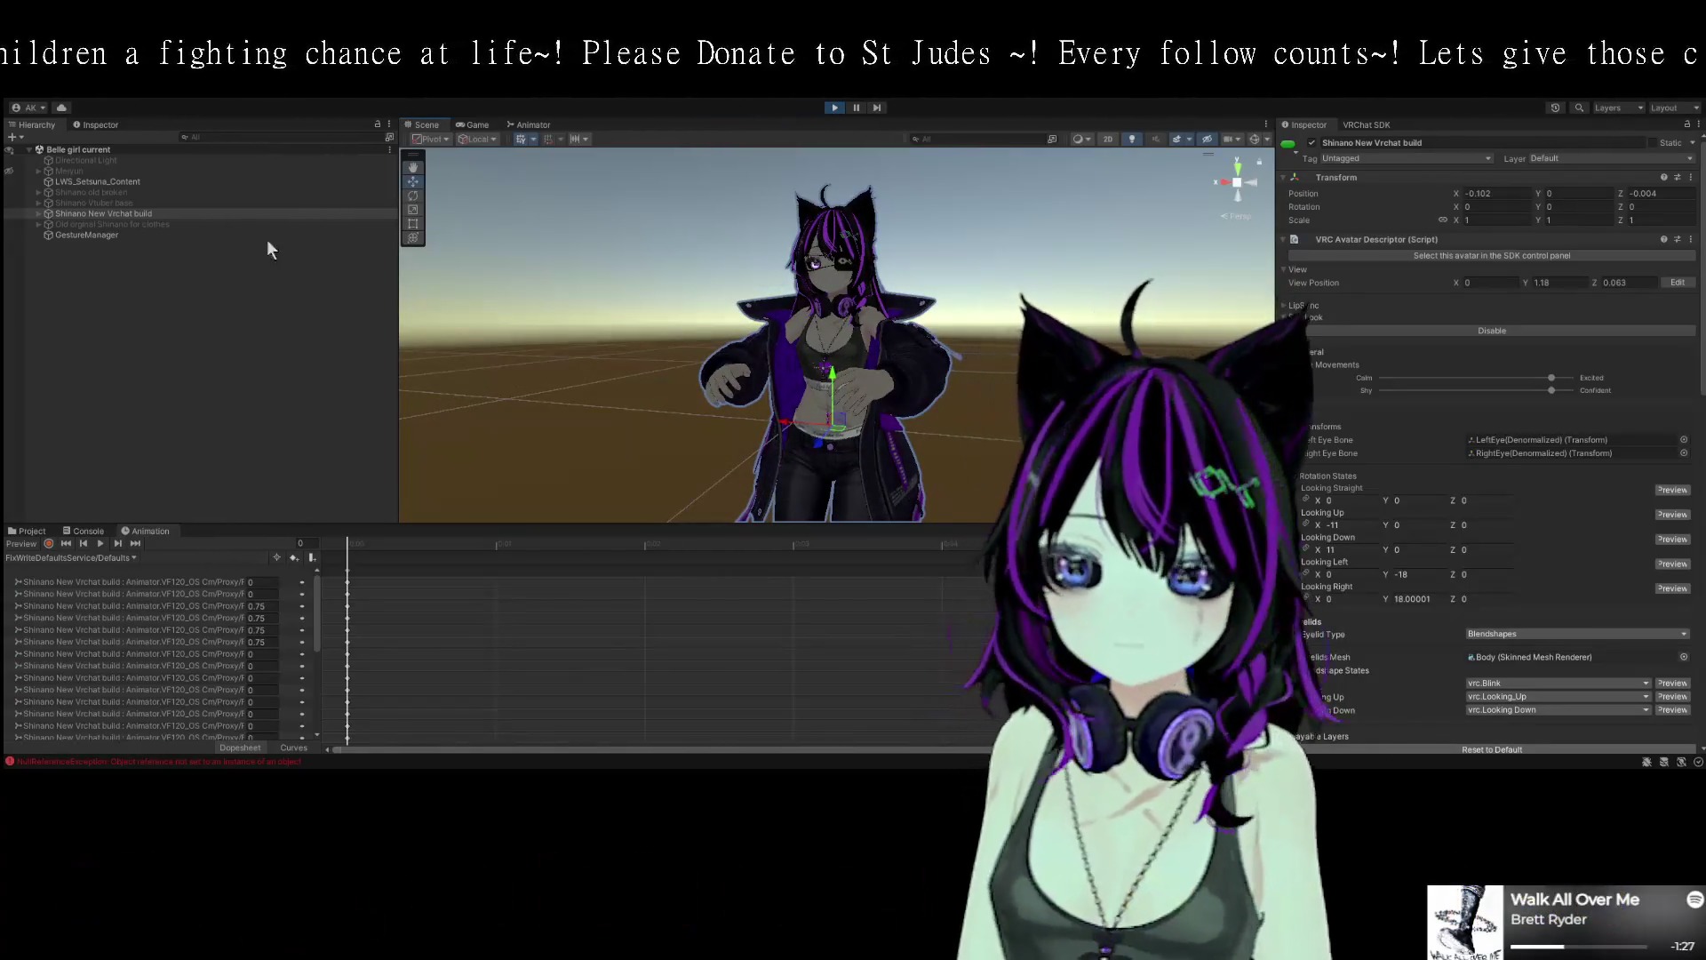
pyautogui.click(87, 234)
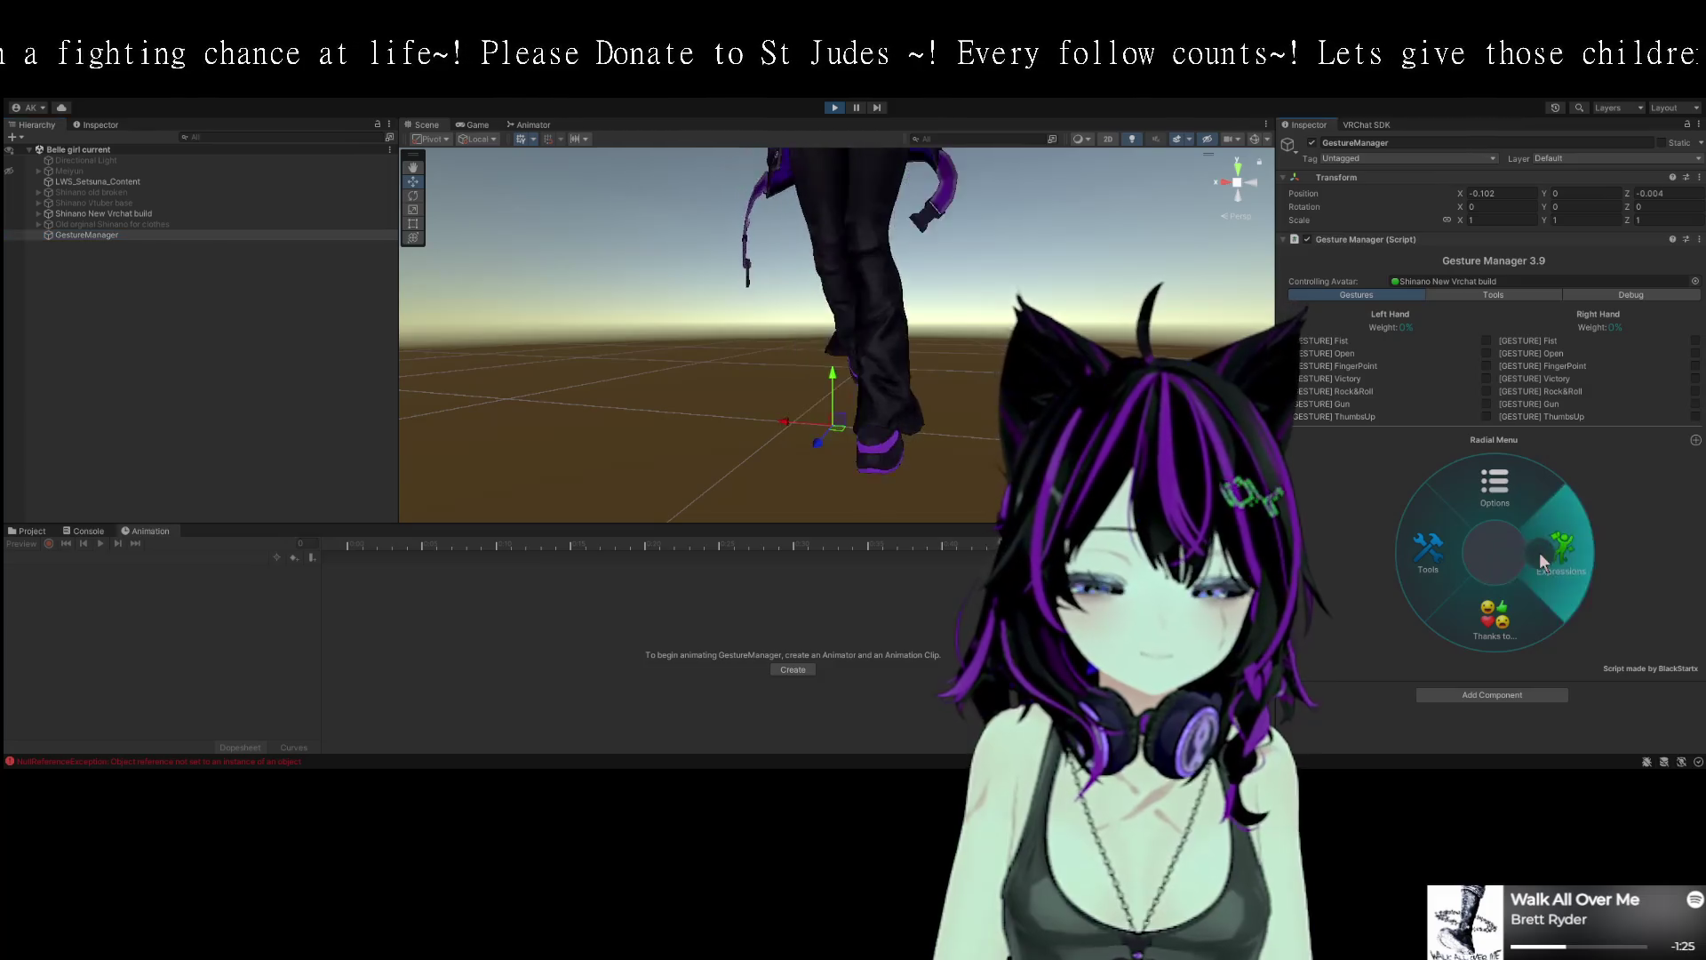
# - Browse the Expressions, Quick Actions and Options radial submenus in Gesture Manager, then exit play mode
pyautogui.click(1551, 548)
pyautogui.click(1551, 525)
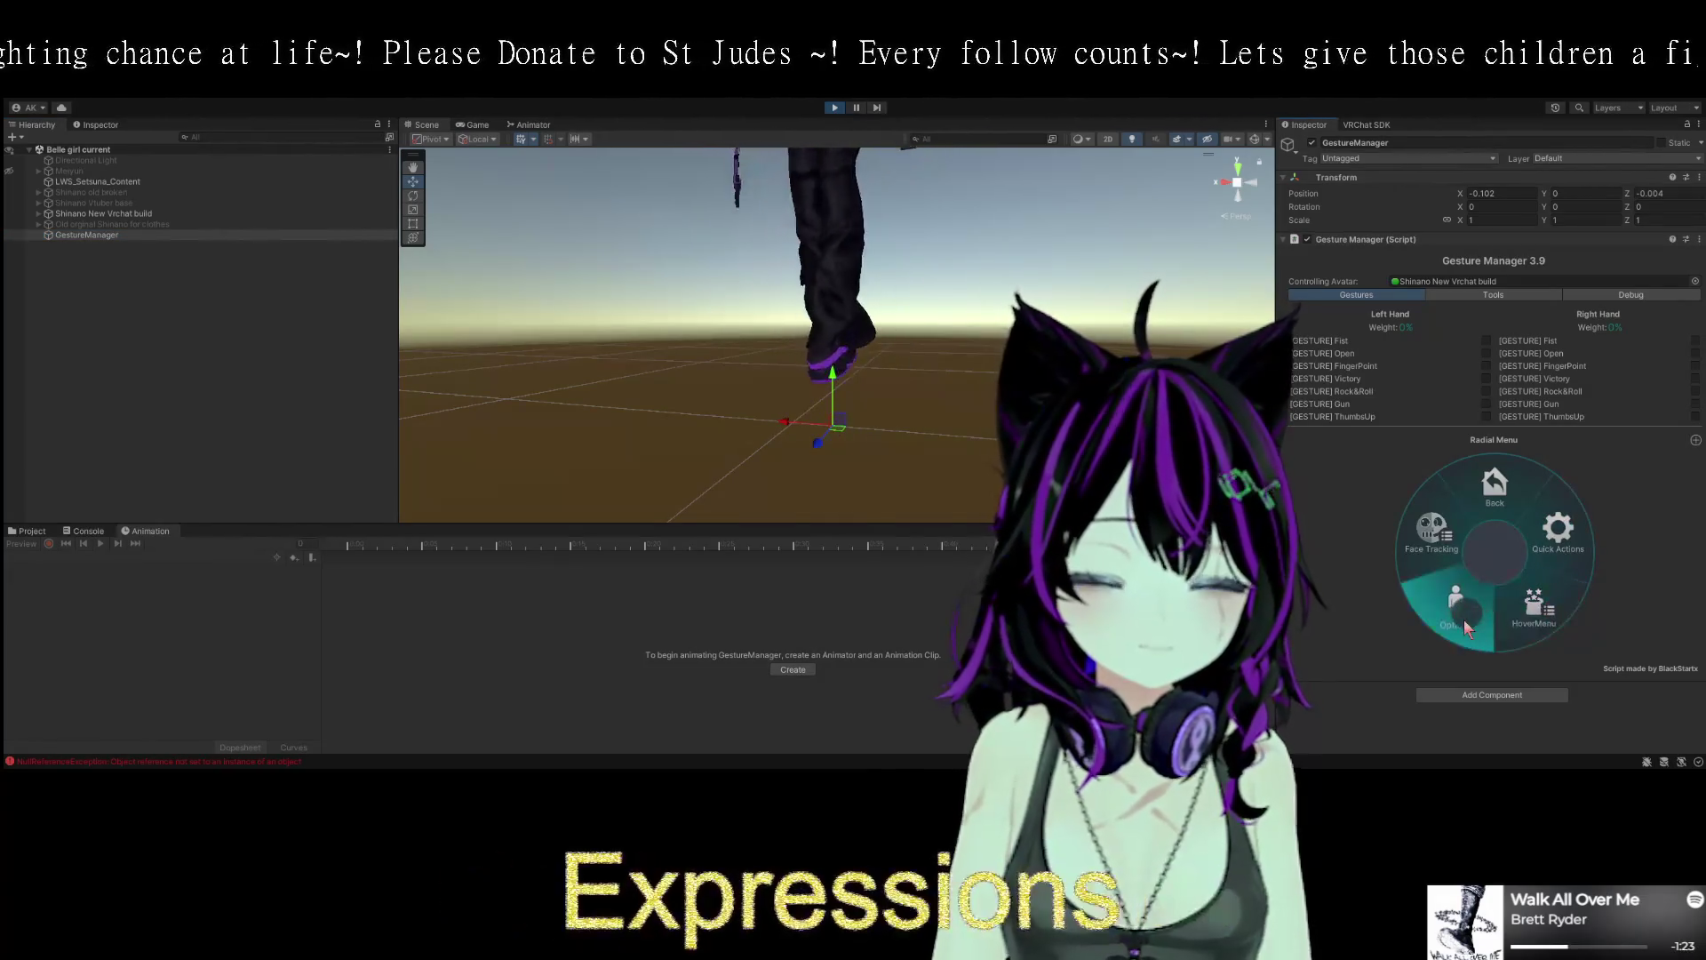
pyautogui.click(1500, 467)
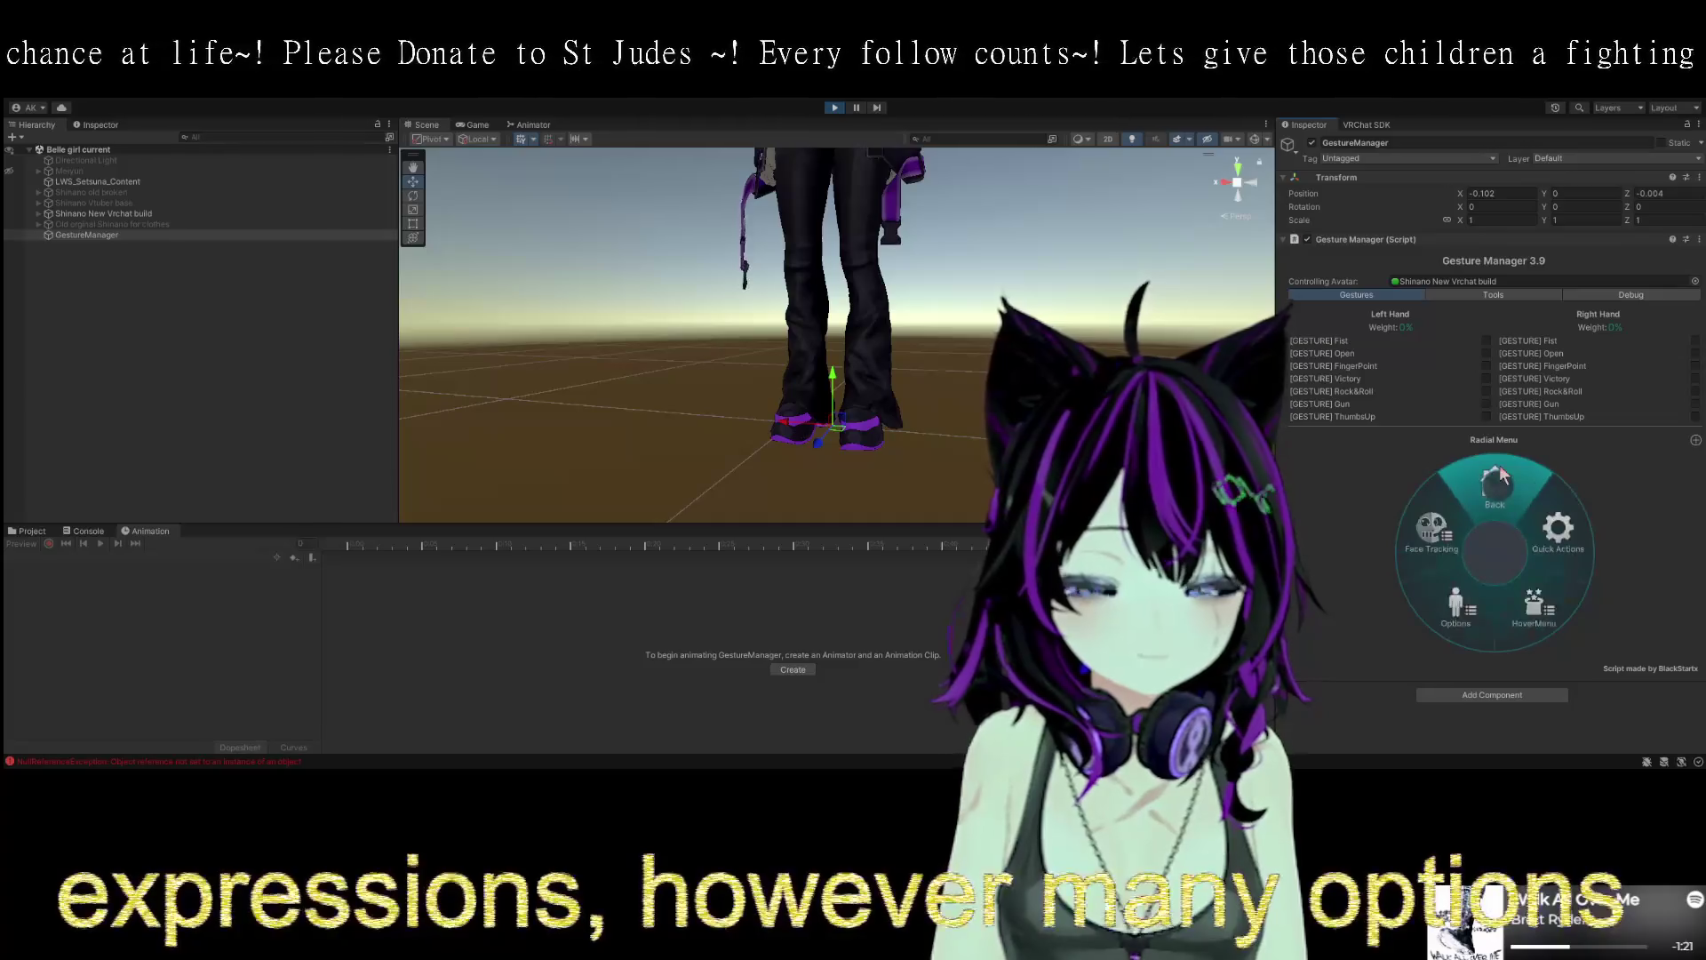
pyautogui.click(1500, 466)
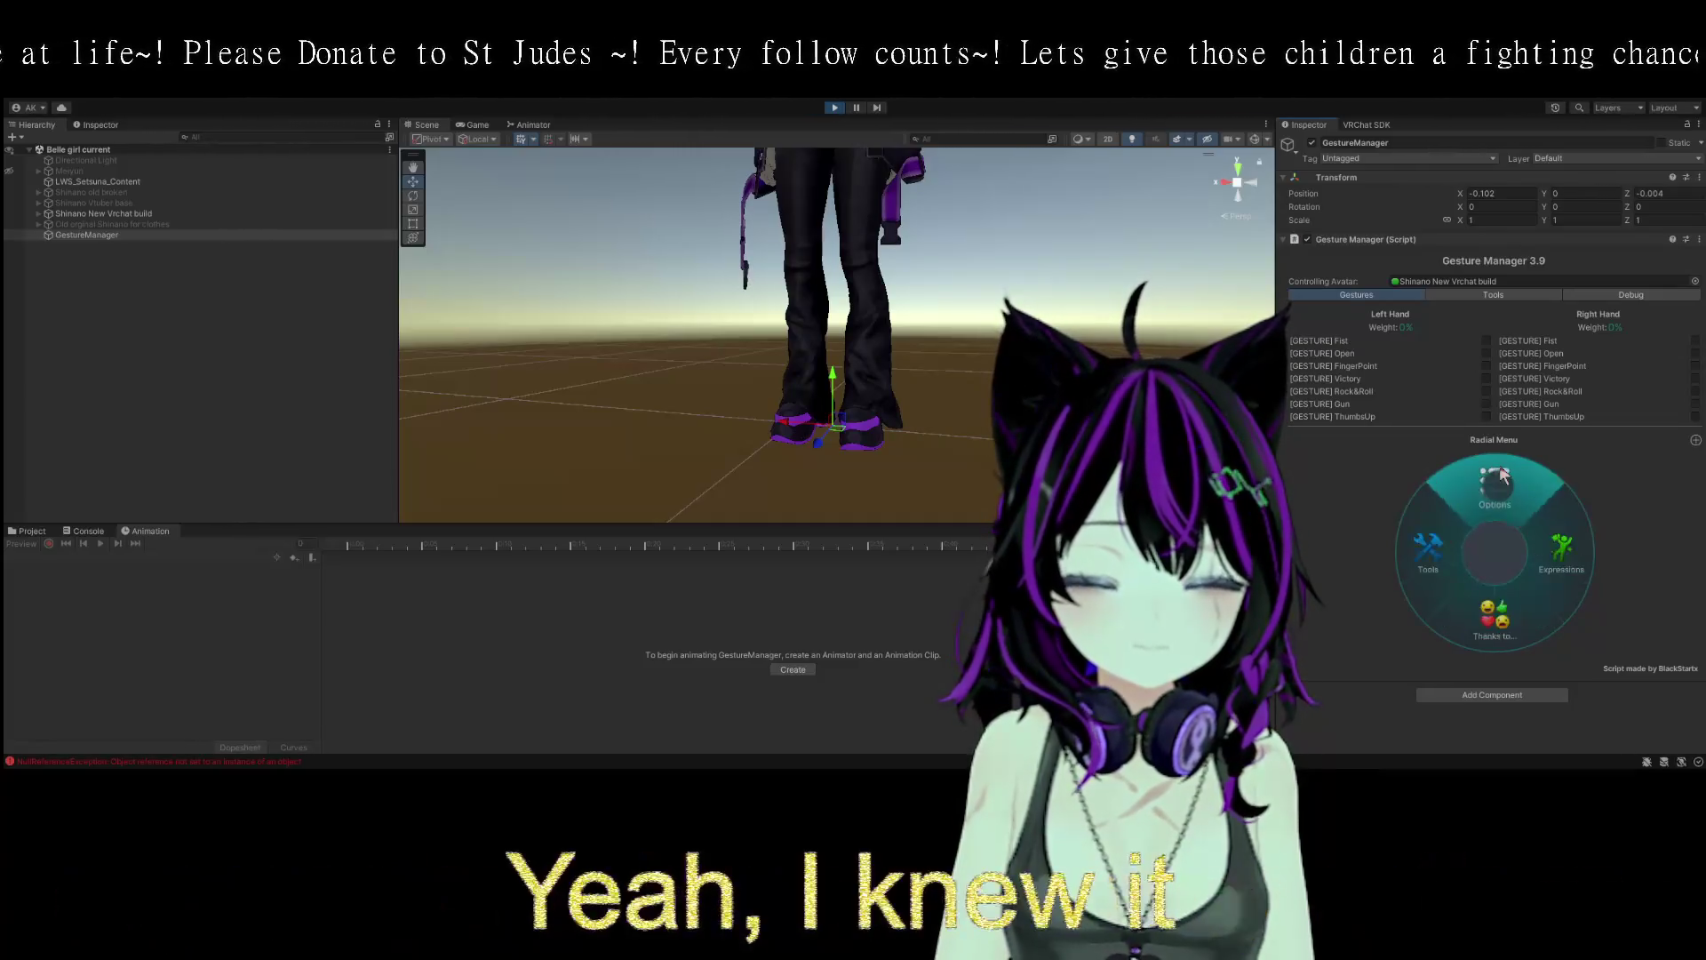
pyautogui.click(1501, 472)
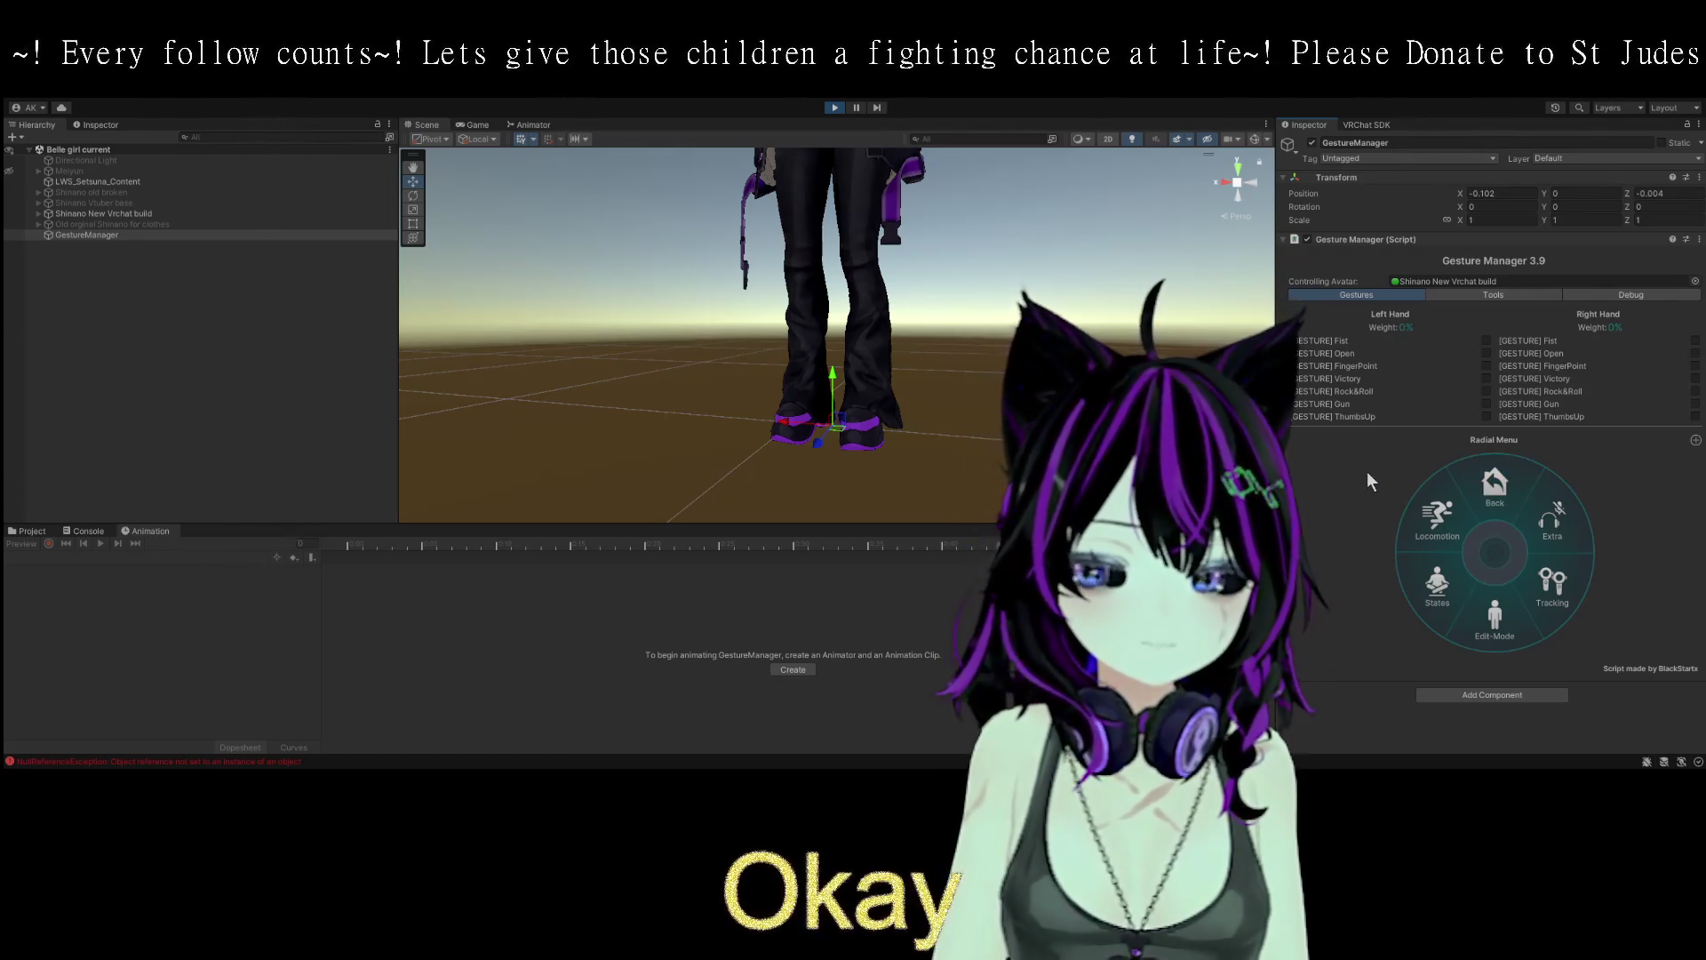
pyautogui.click(835, 108)
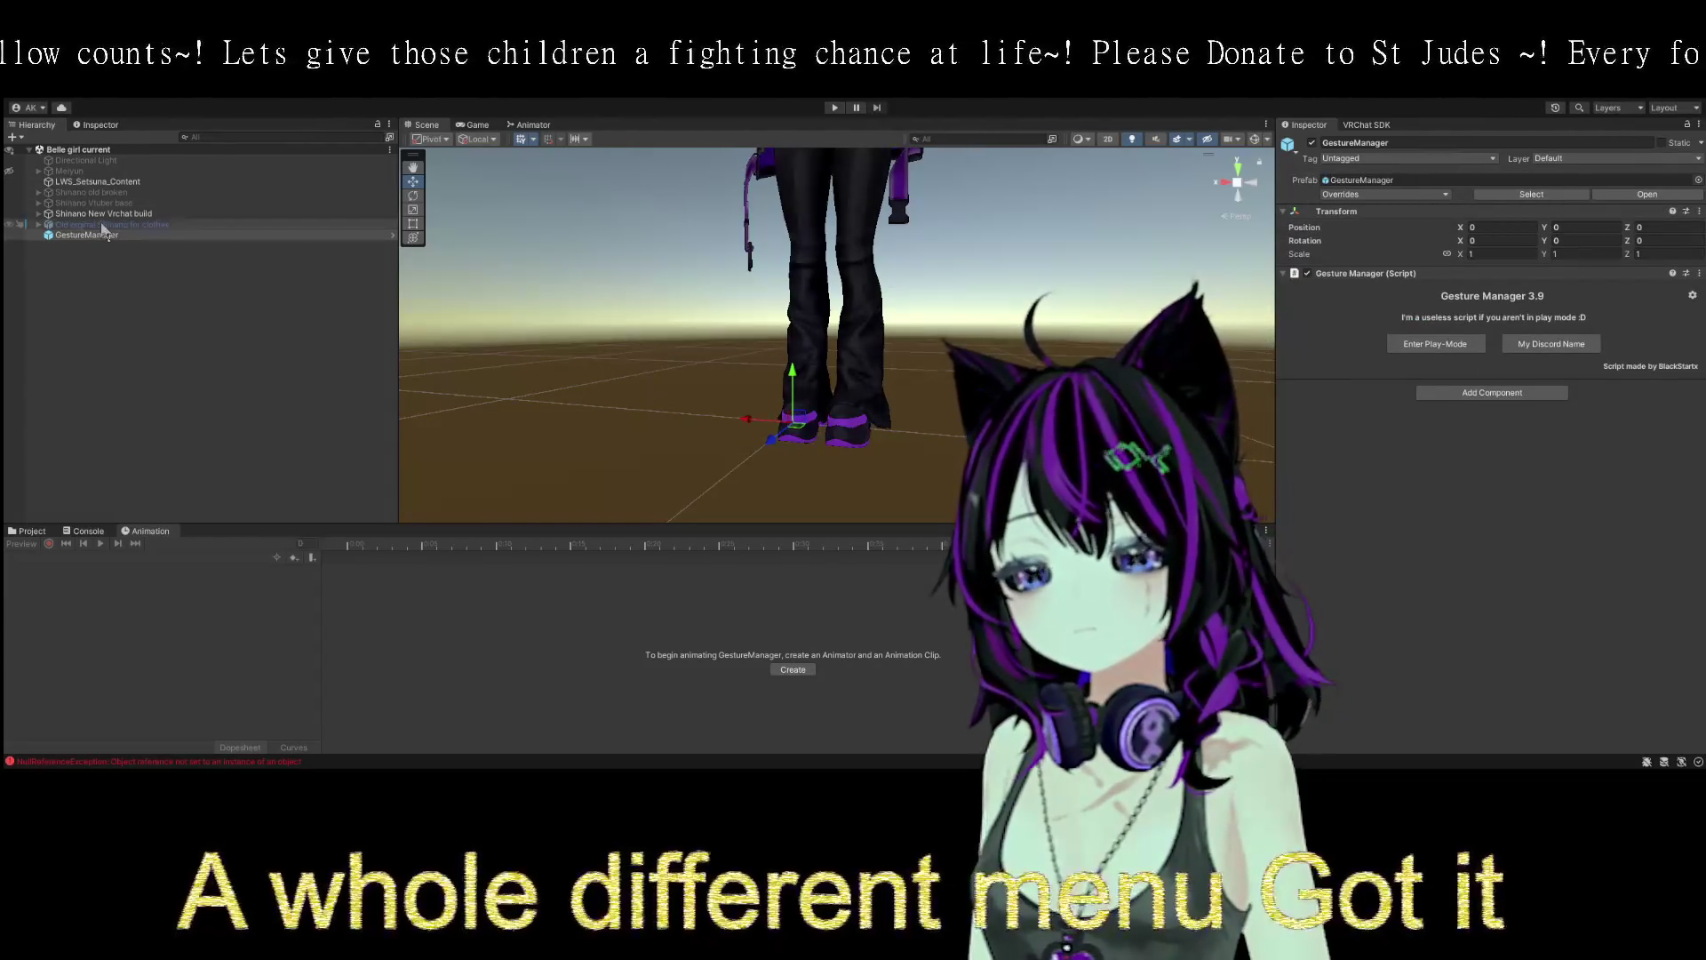
# - Open Shinano New Vrc Expression from the Avatar Descriptor and add a New Control button
pyautogui.click(104, 214)
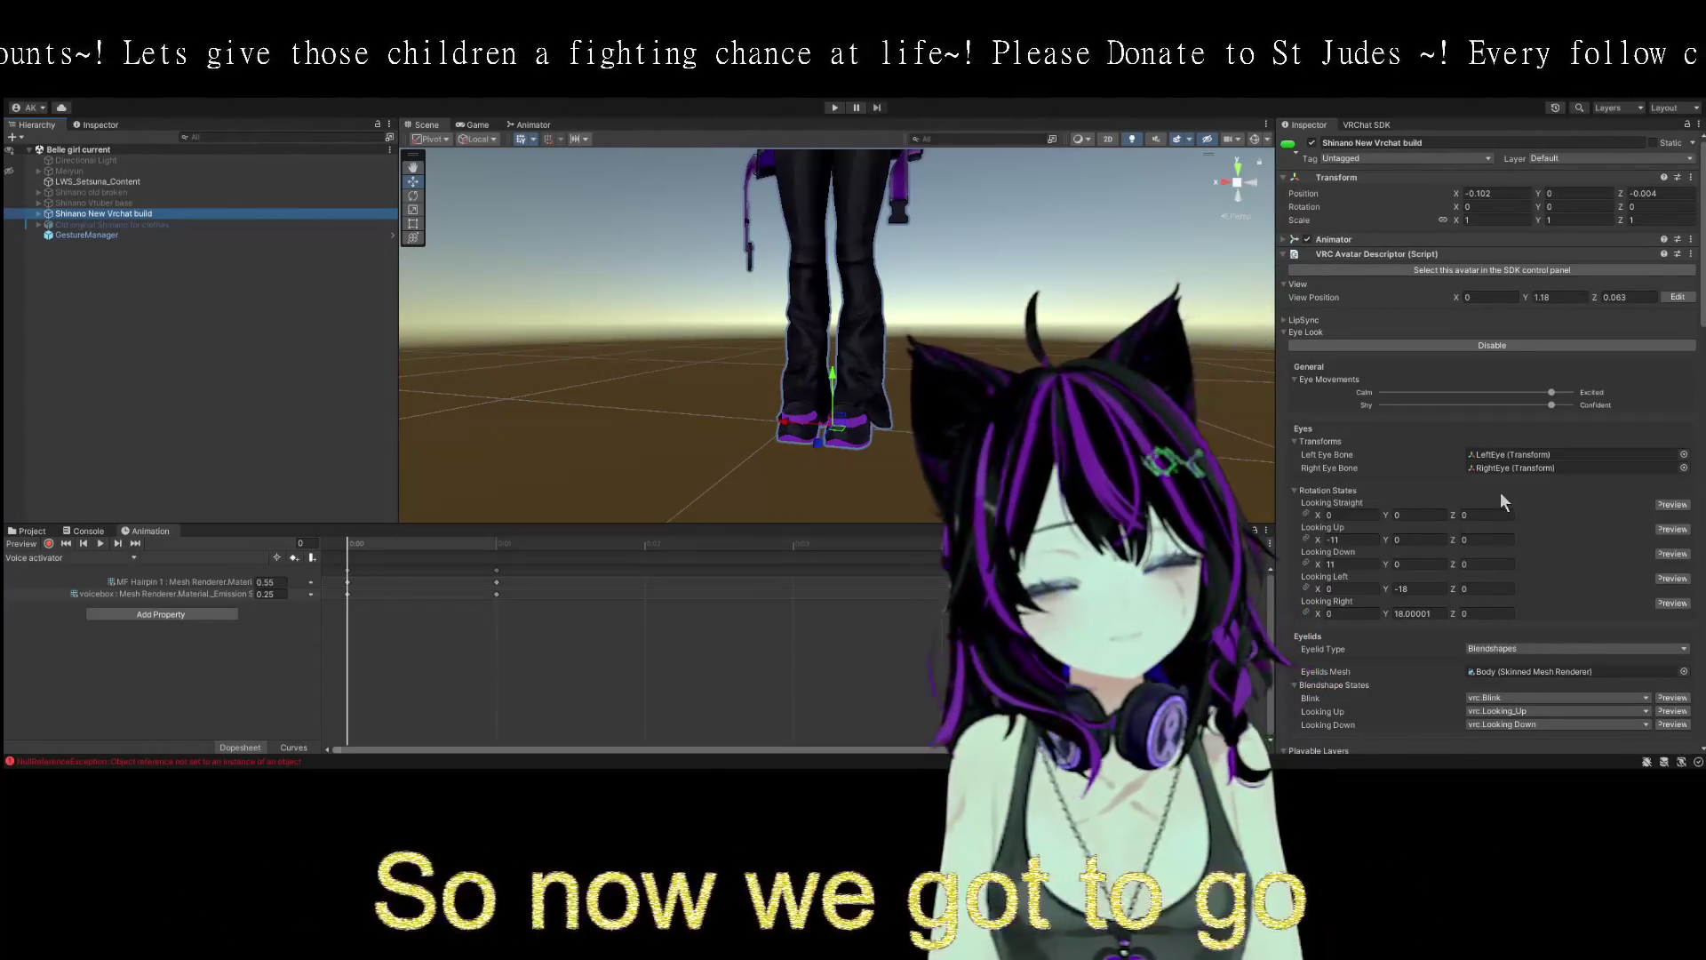
pyautogui.scroll(-6, 1580, 522)
pyautogui.scroll(-2, 1580, 520)
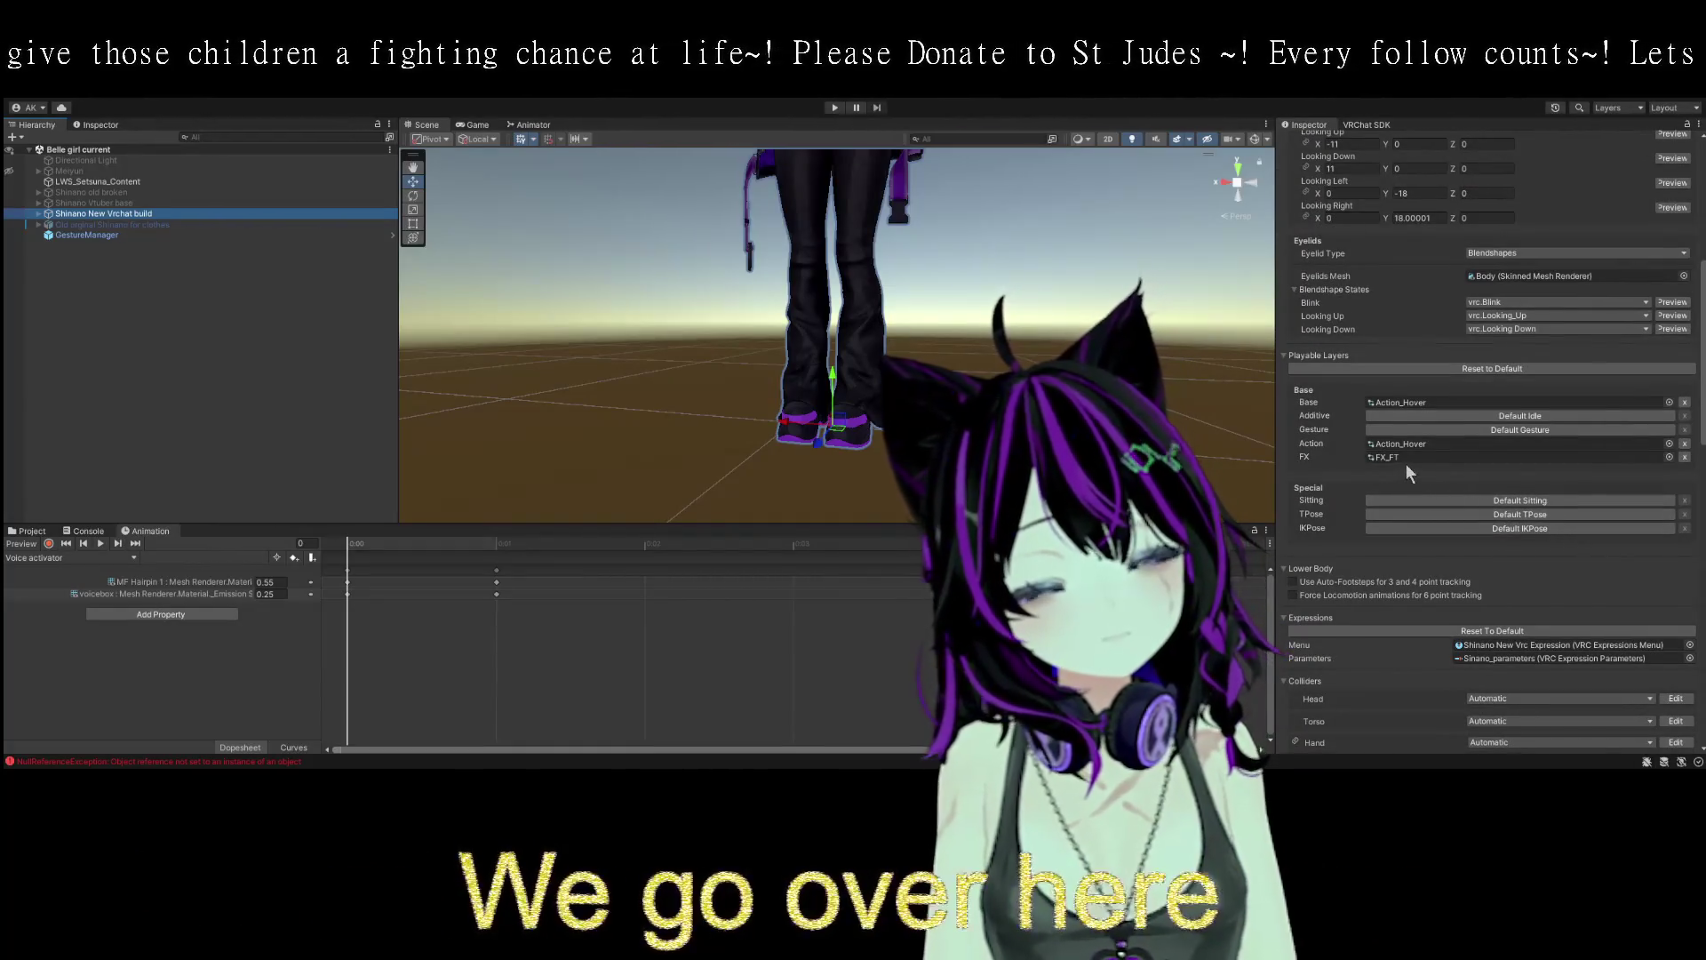
pyautogui.scroll(-3, 1527, 506)
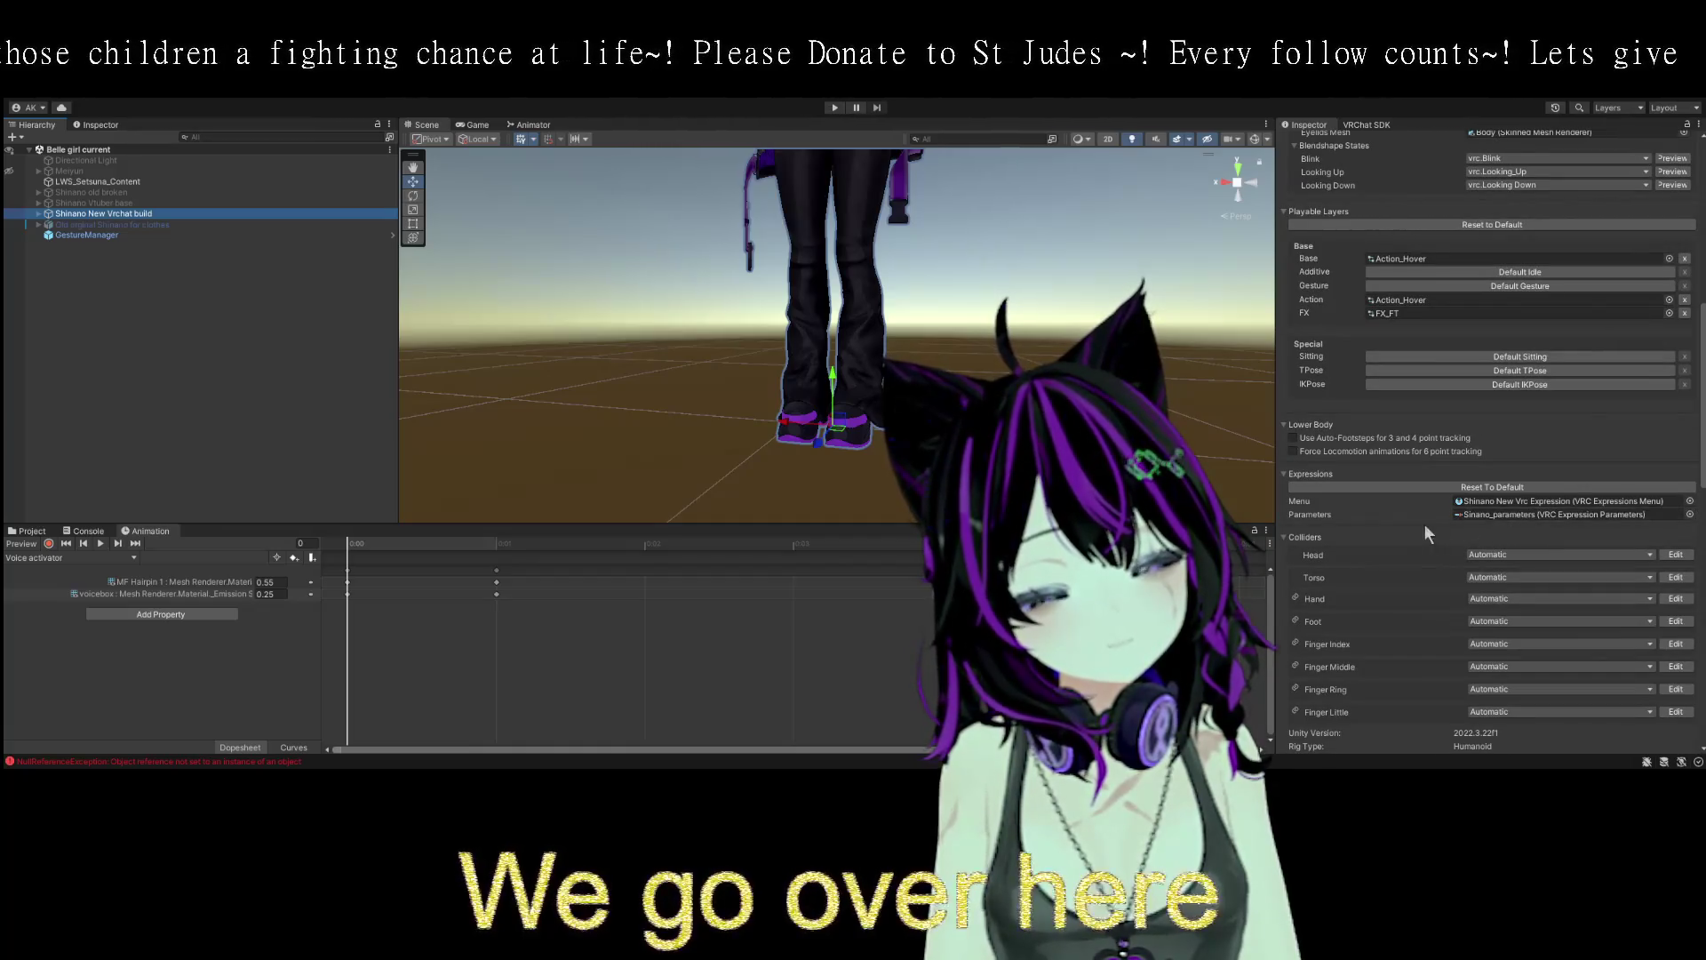
pyautogui.doubleClick(1551, 503)
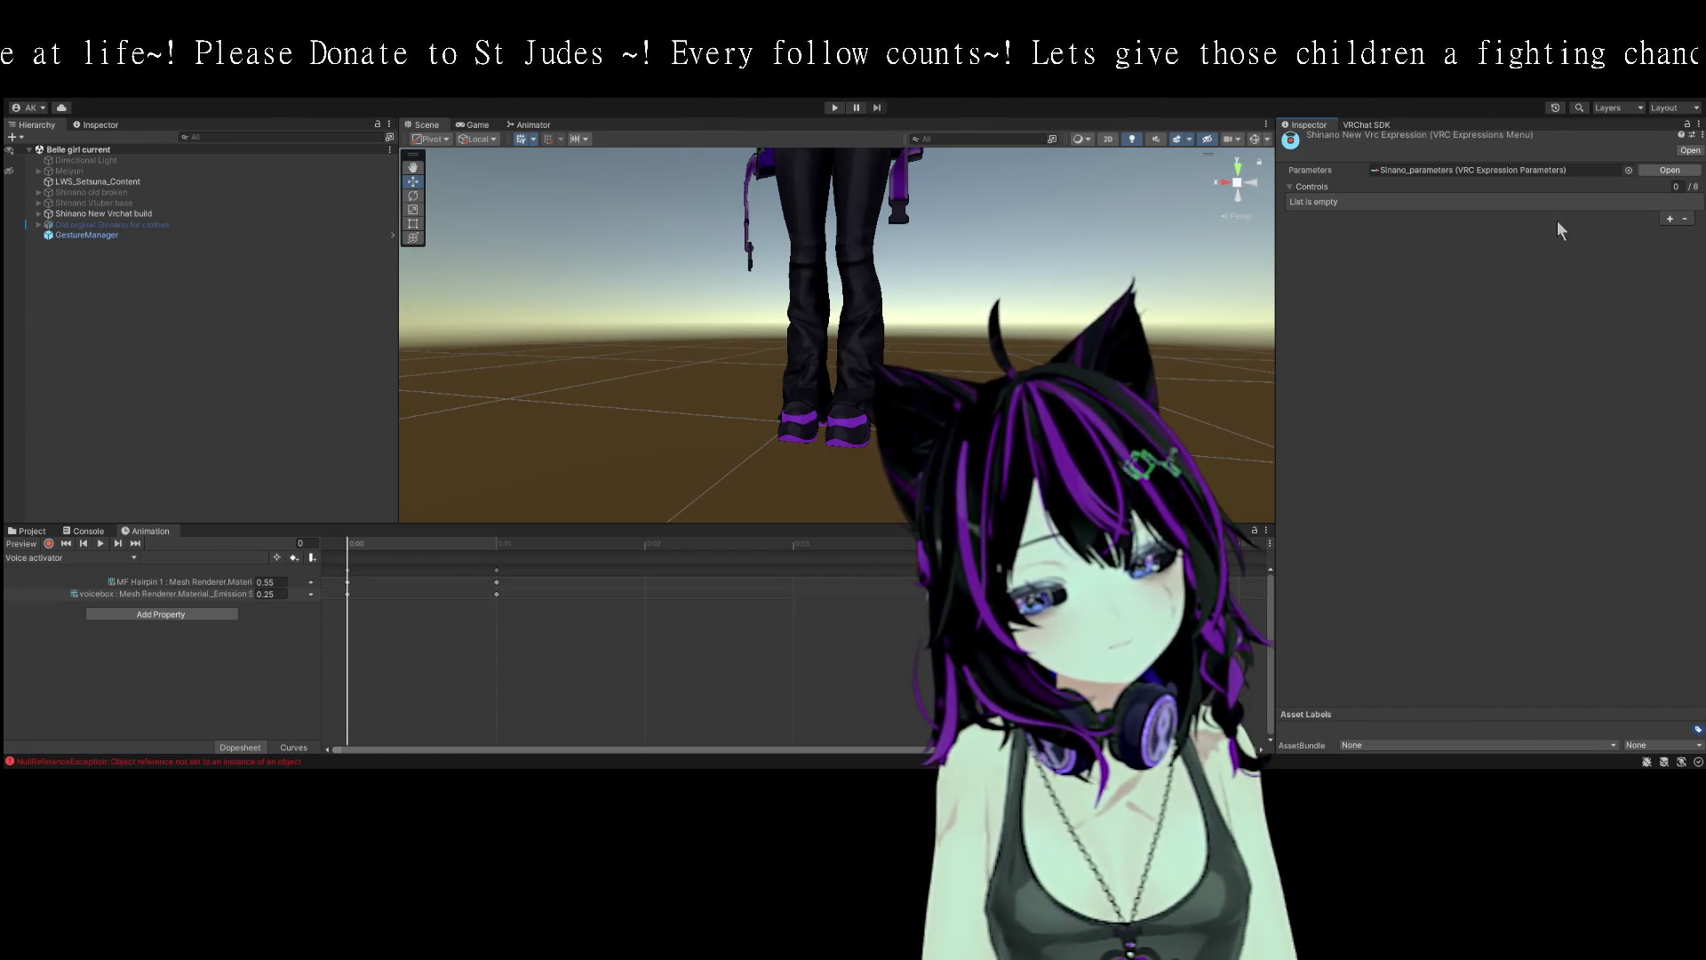
pyautogui.click(1669, 219)
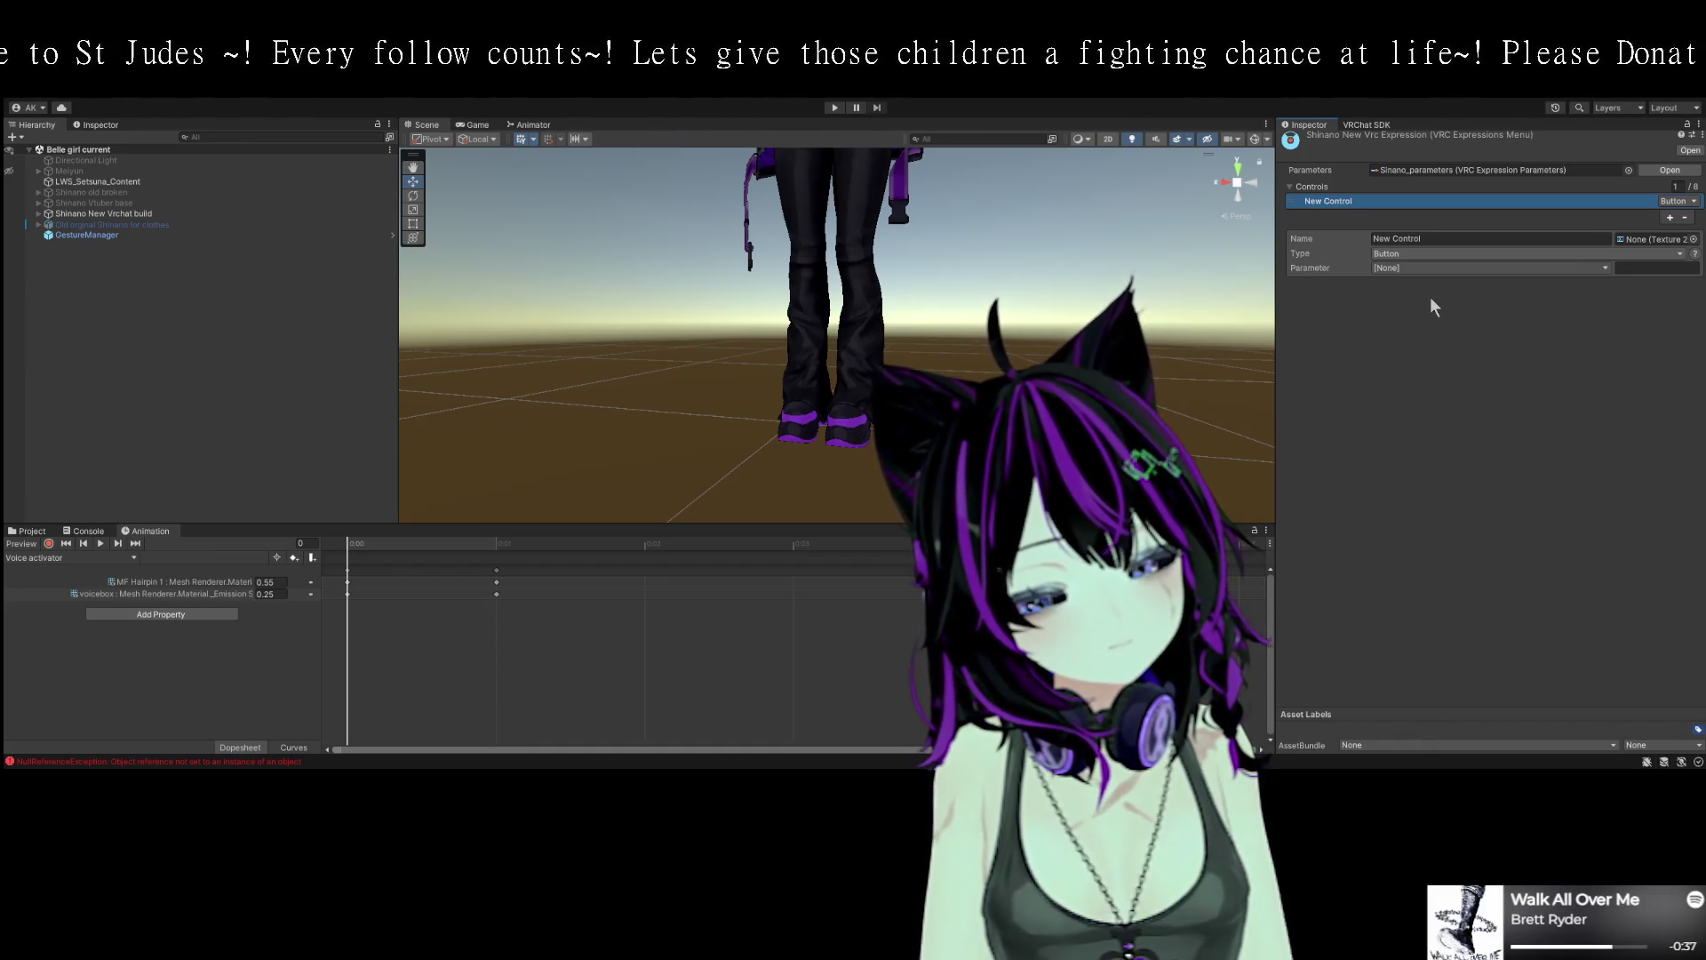
# - Make New Control a nameless SubMenu, then view the Shinano_main menu in the EXmenu folder
pyautogui.click(1431, 297)
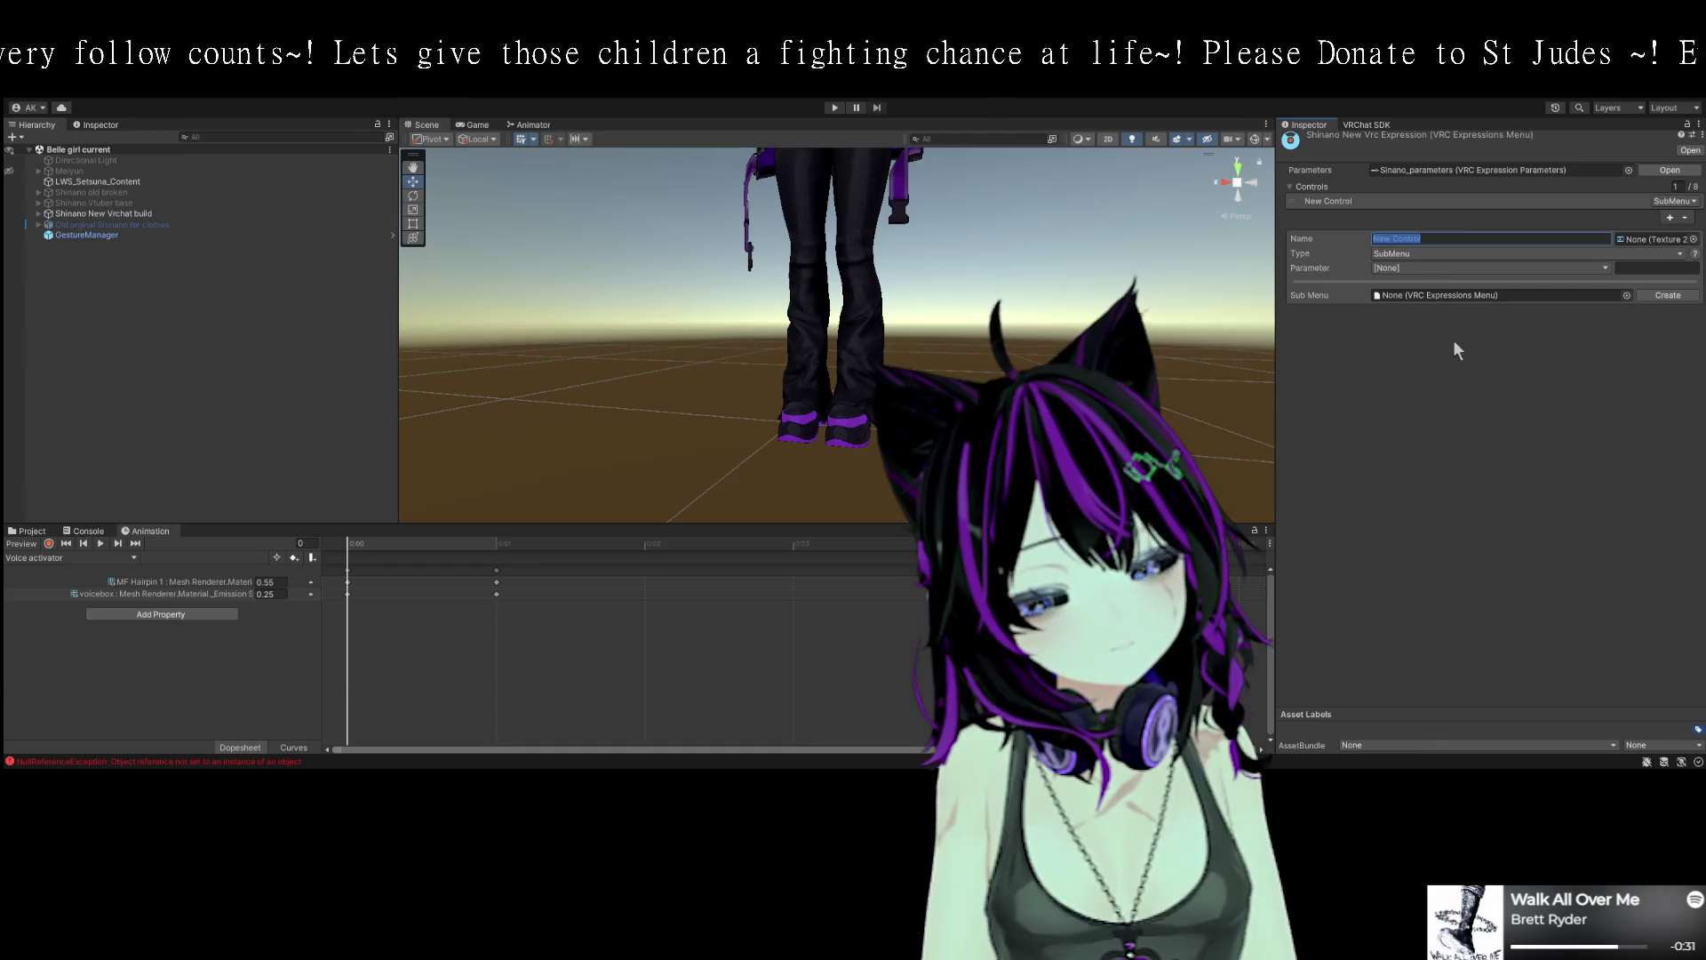
pyautogui.press('BackSpace')
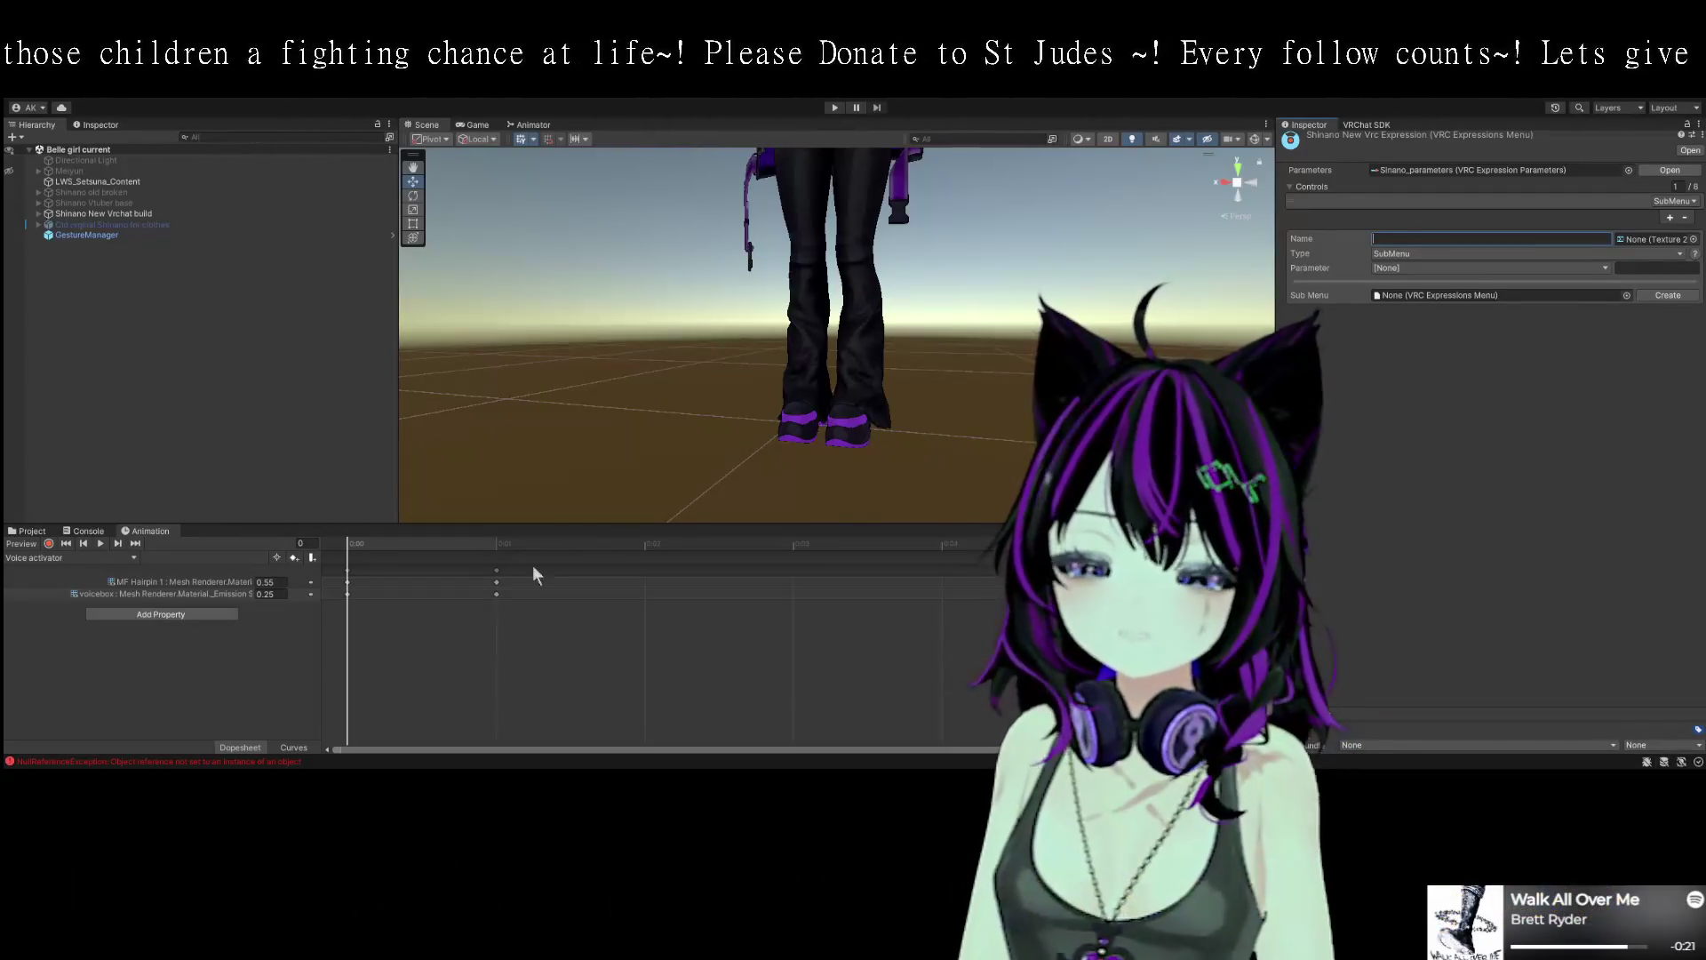
pyautogui.click(32, 531)
pyautogui.click(85, 531)
pyautogui.click(41, 530)
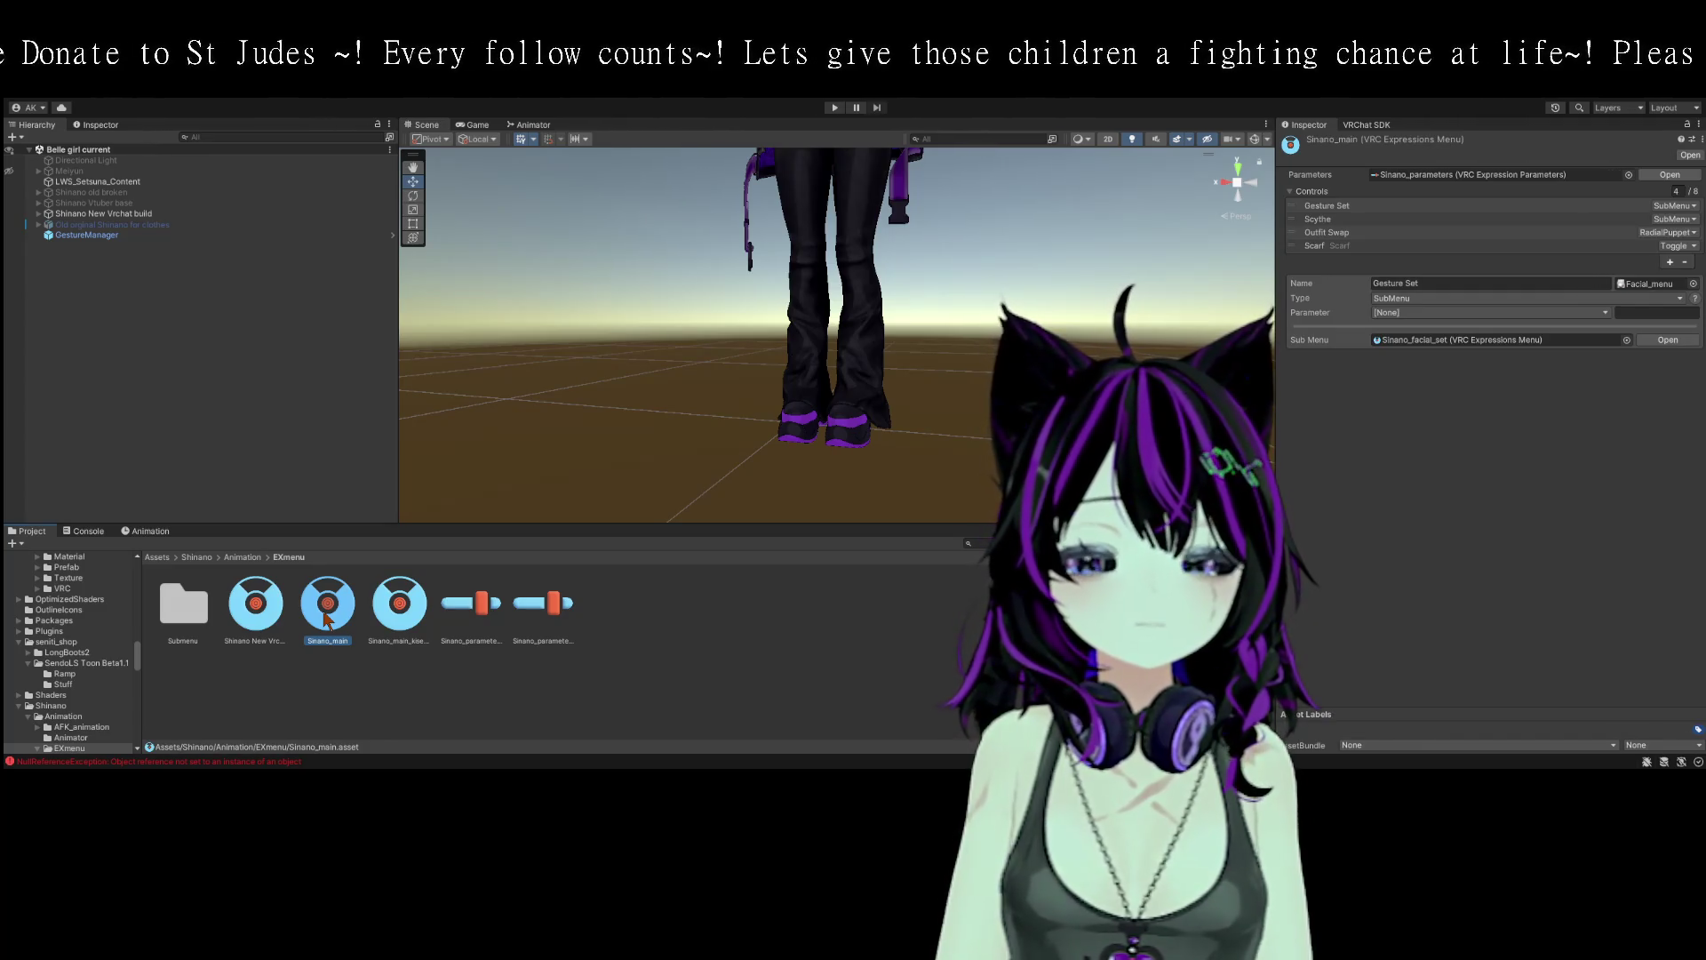
# - Inspect the Submenu folder's other, facial, costume, body and hair expression menus
pyautogui.click(255, 613)
pyautogui.click(184, 613)
pyautogui.doubleClick(185, 613)
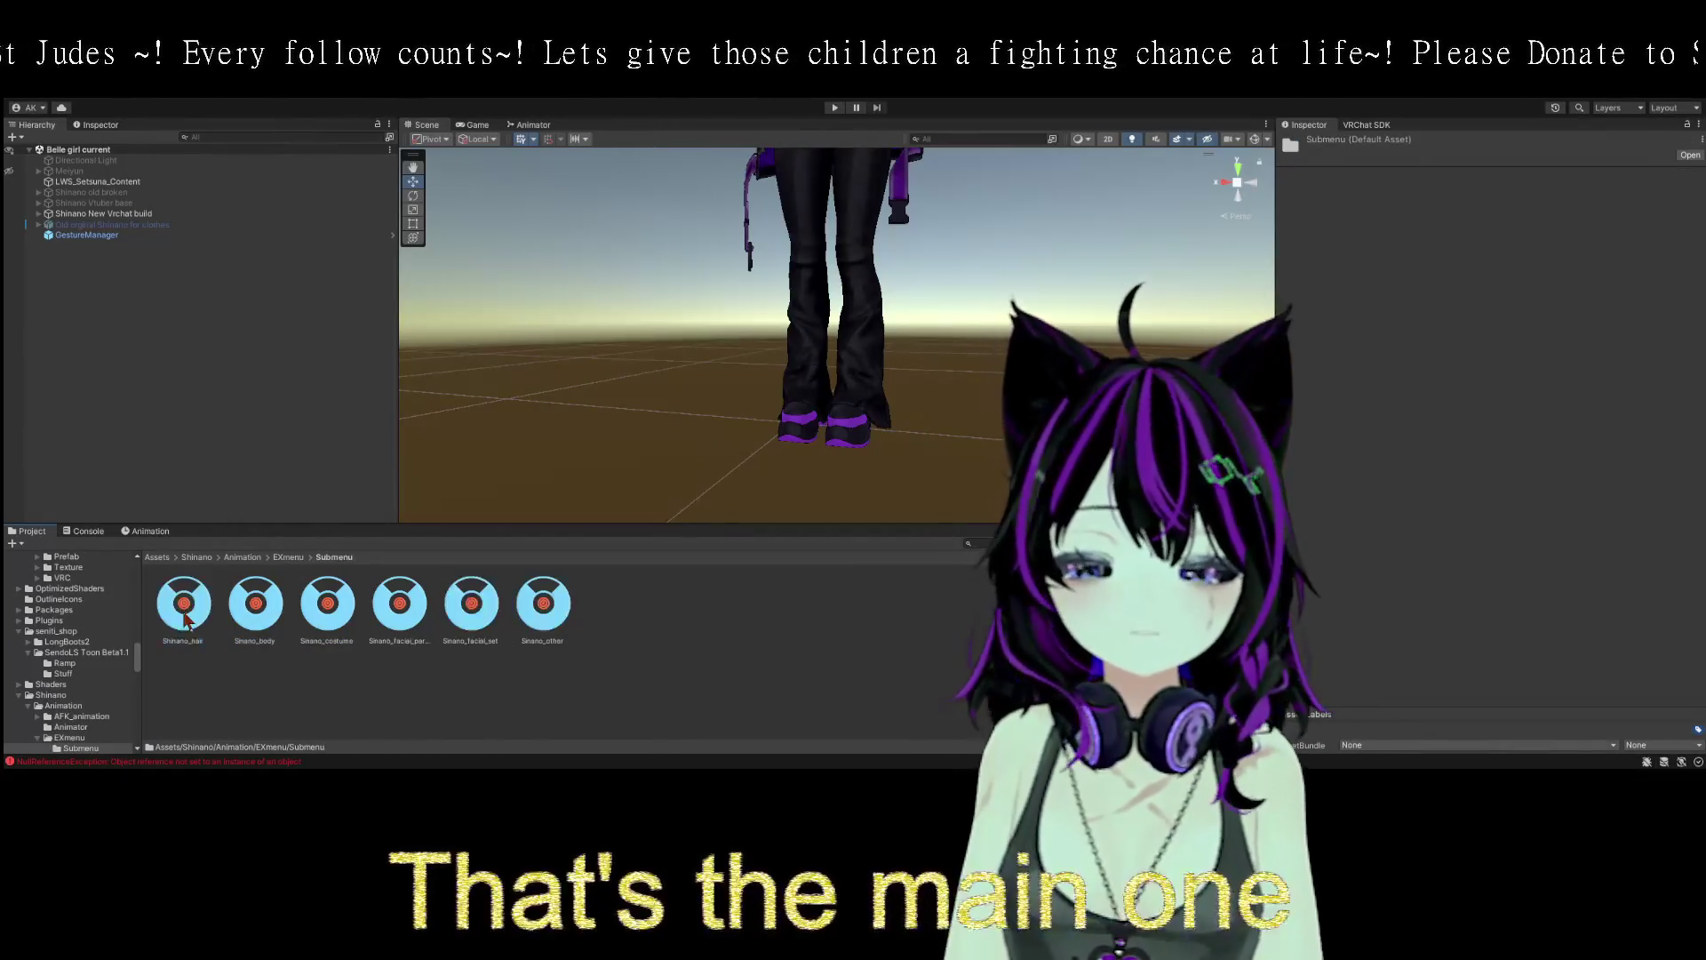
pyautogui.click(542, 613)
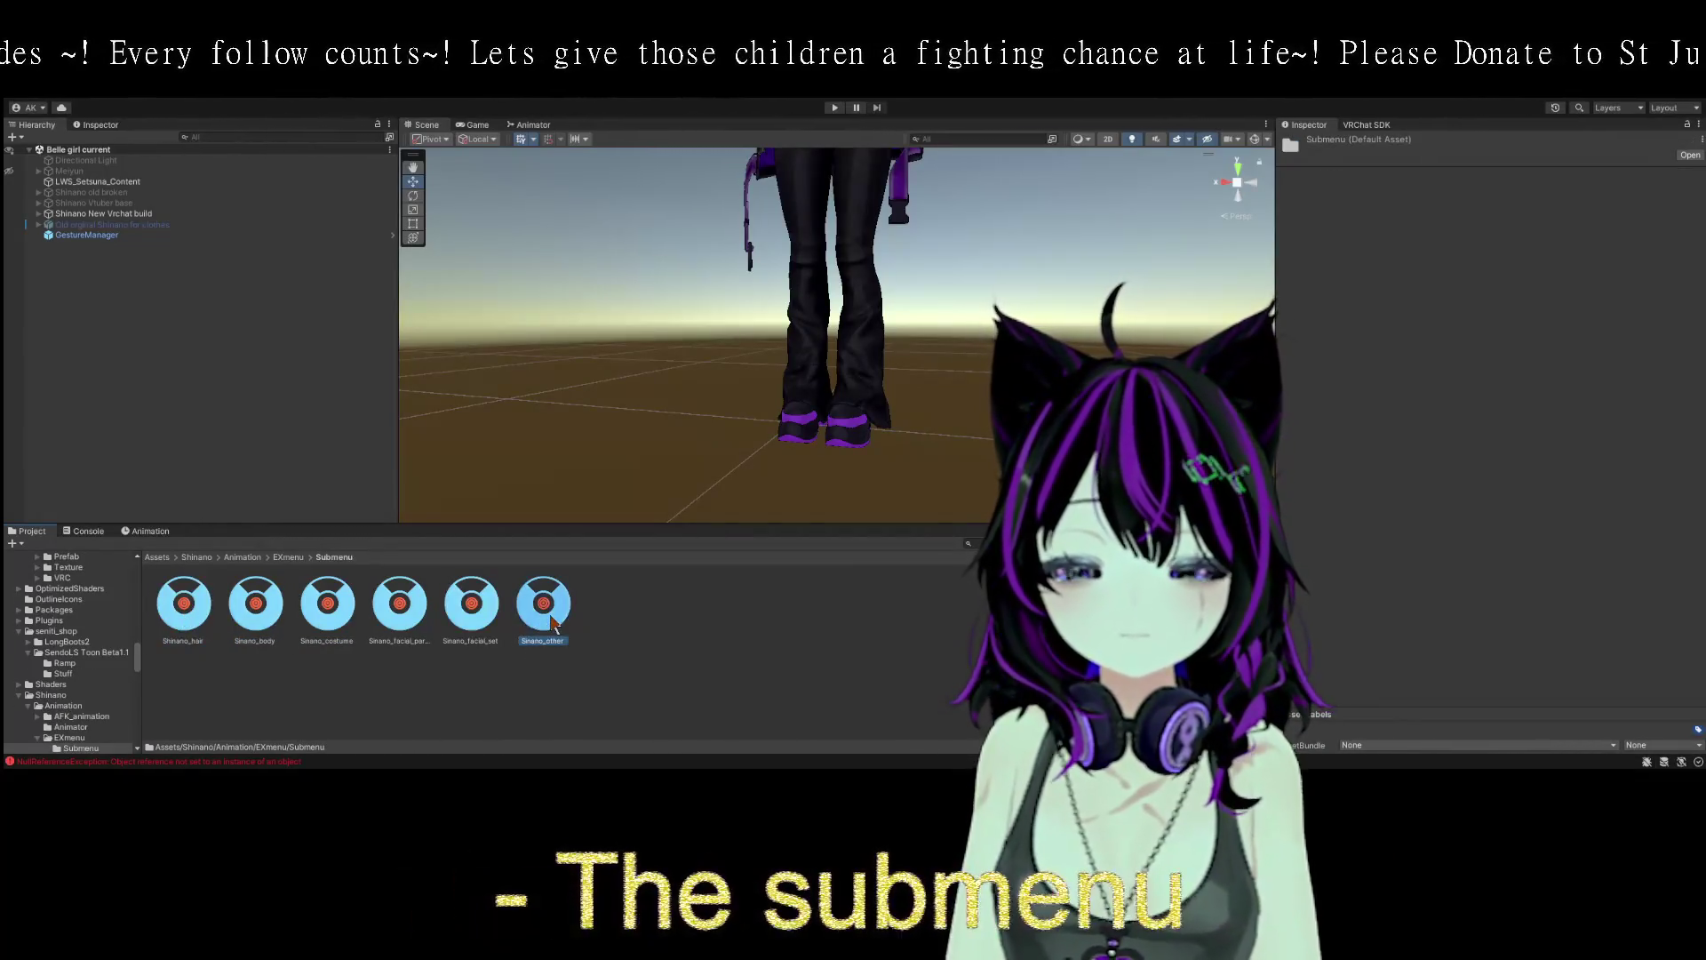
pyautogui.click(478, 622)
pyautogui.click(404, 616)
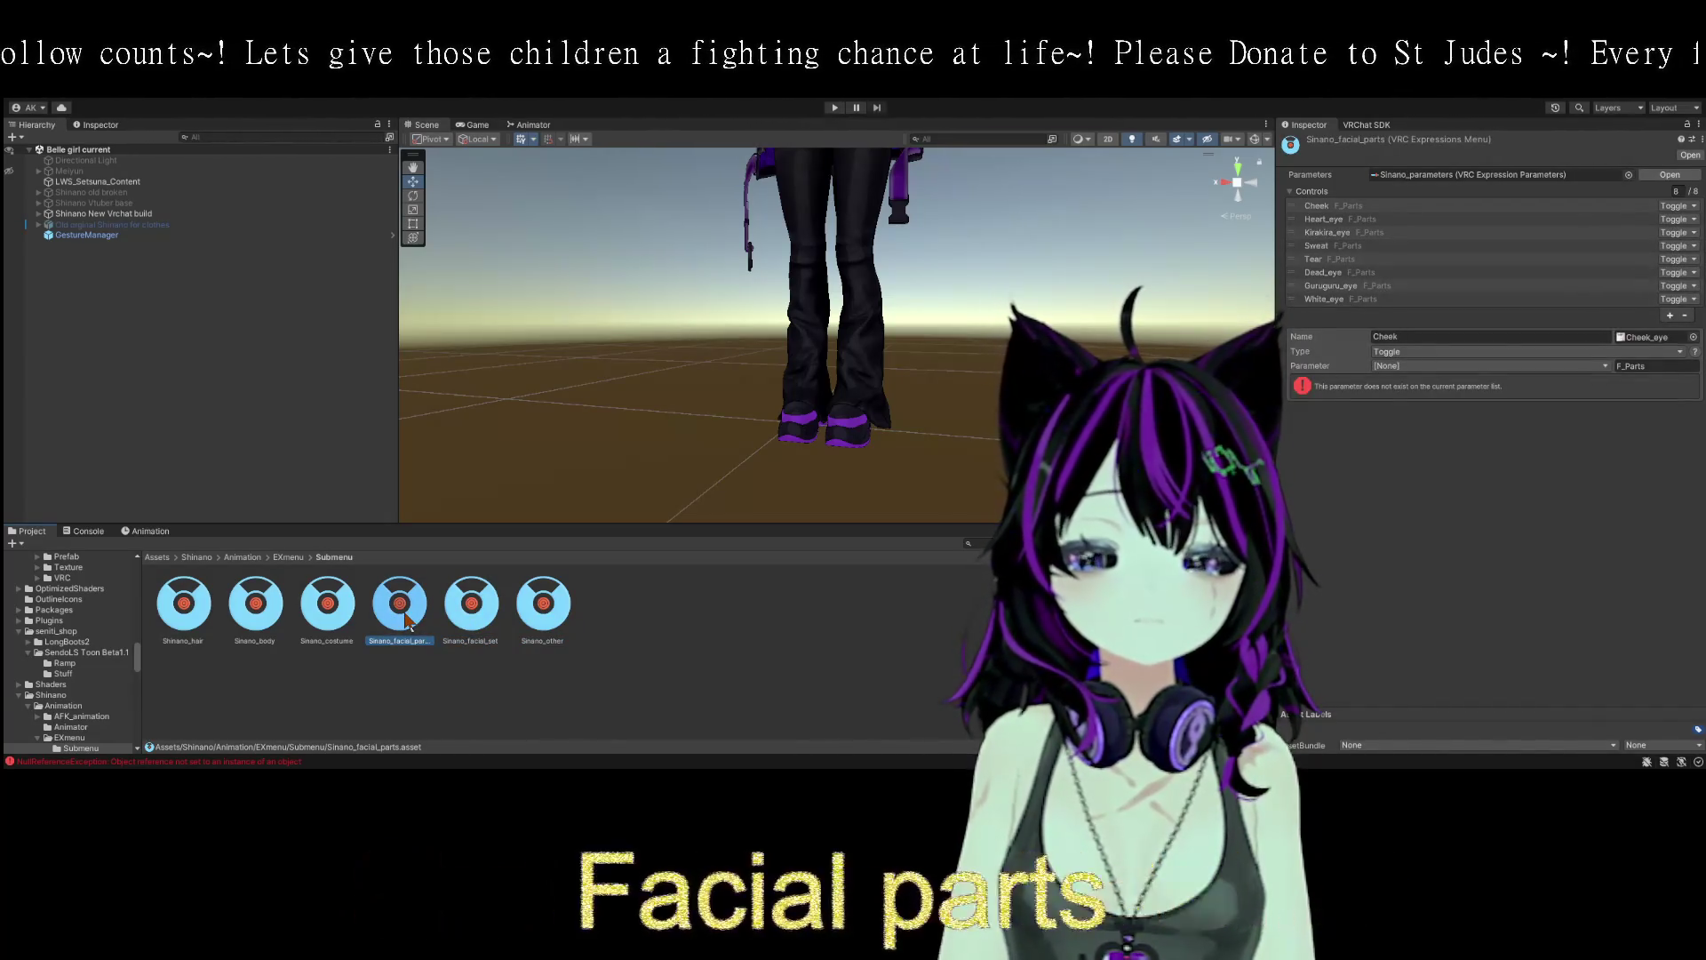
pyautogui.click(343, 620)
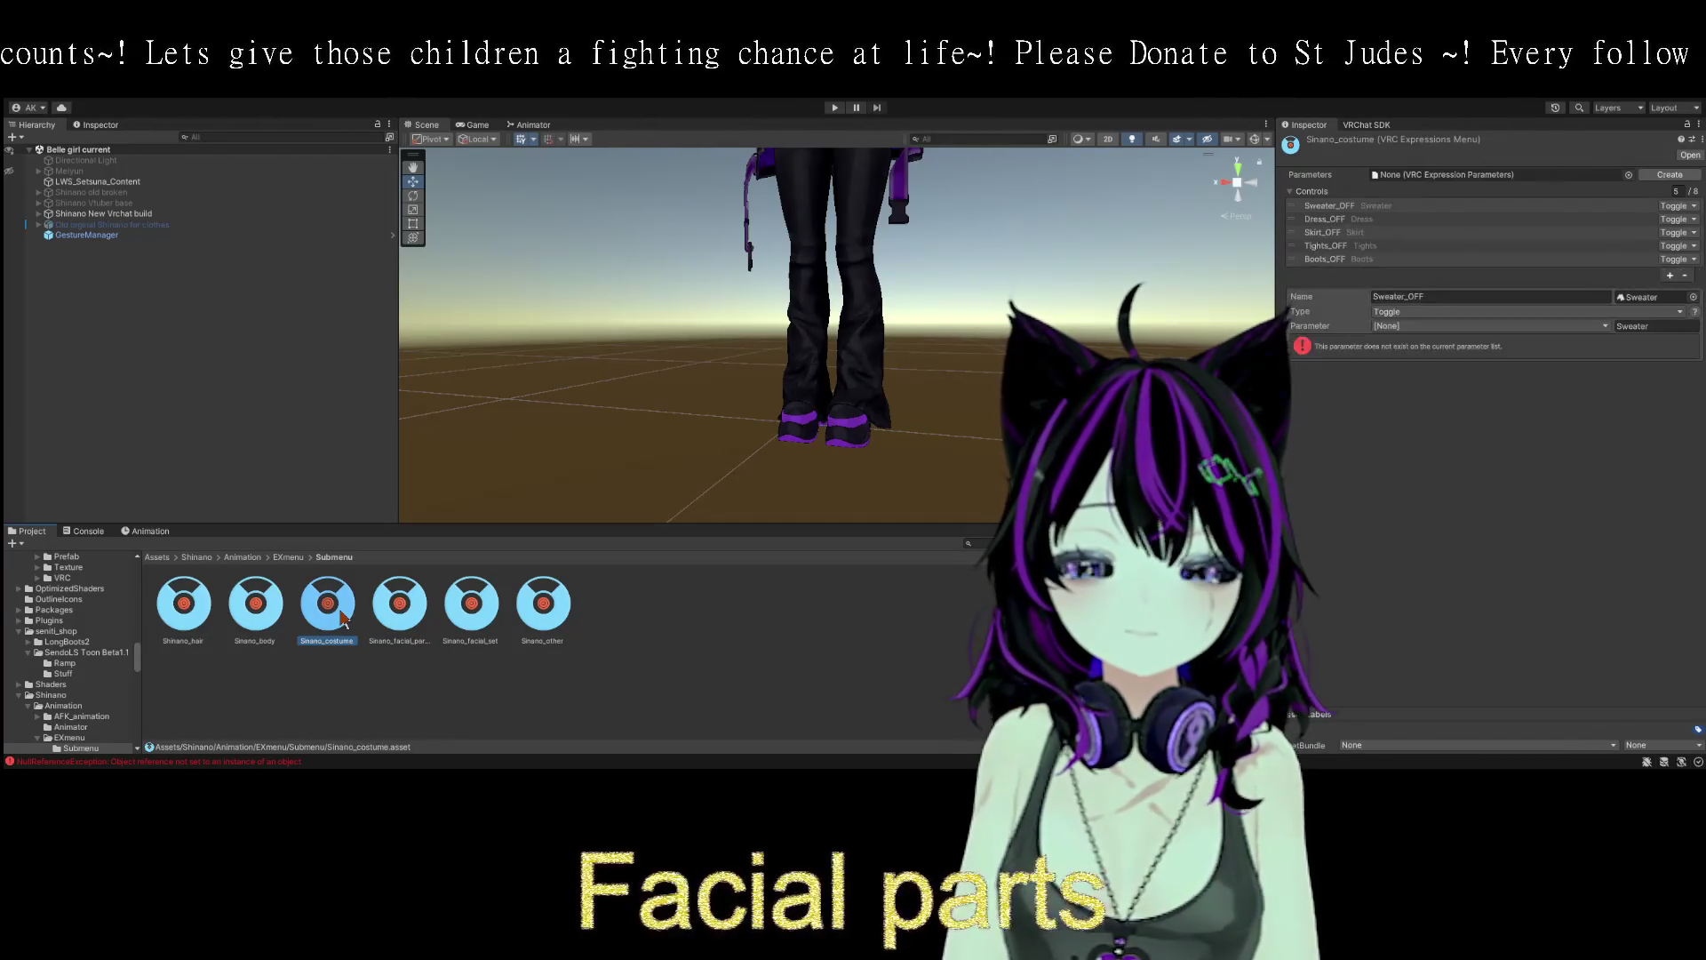
pyautogui.click(255, 620)
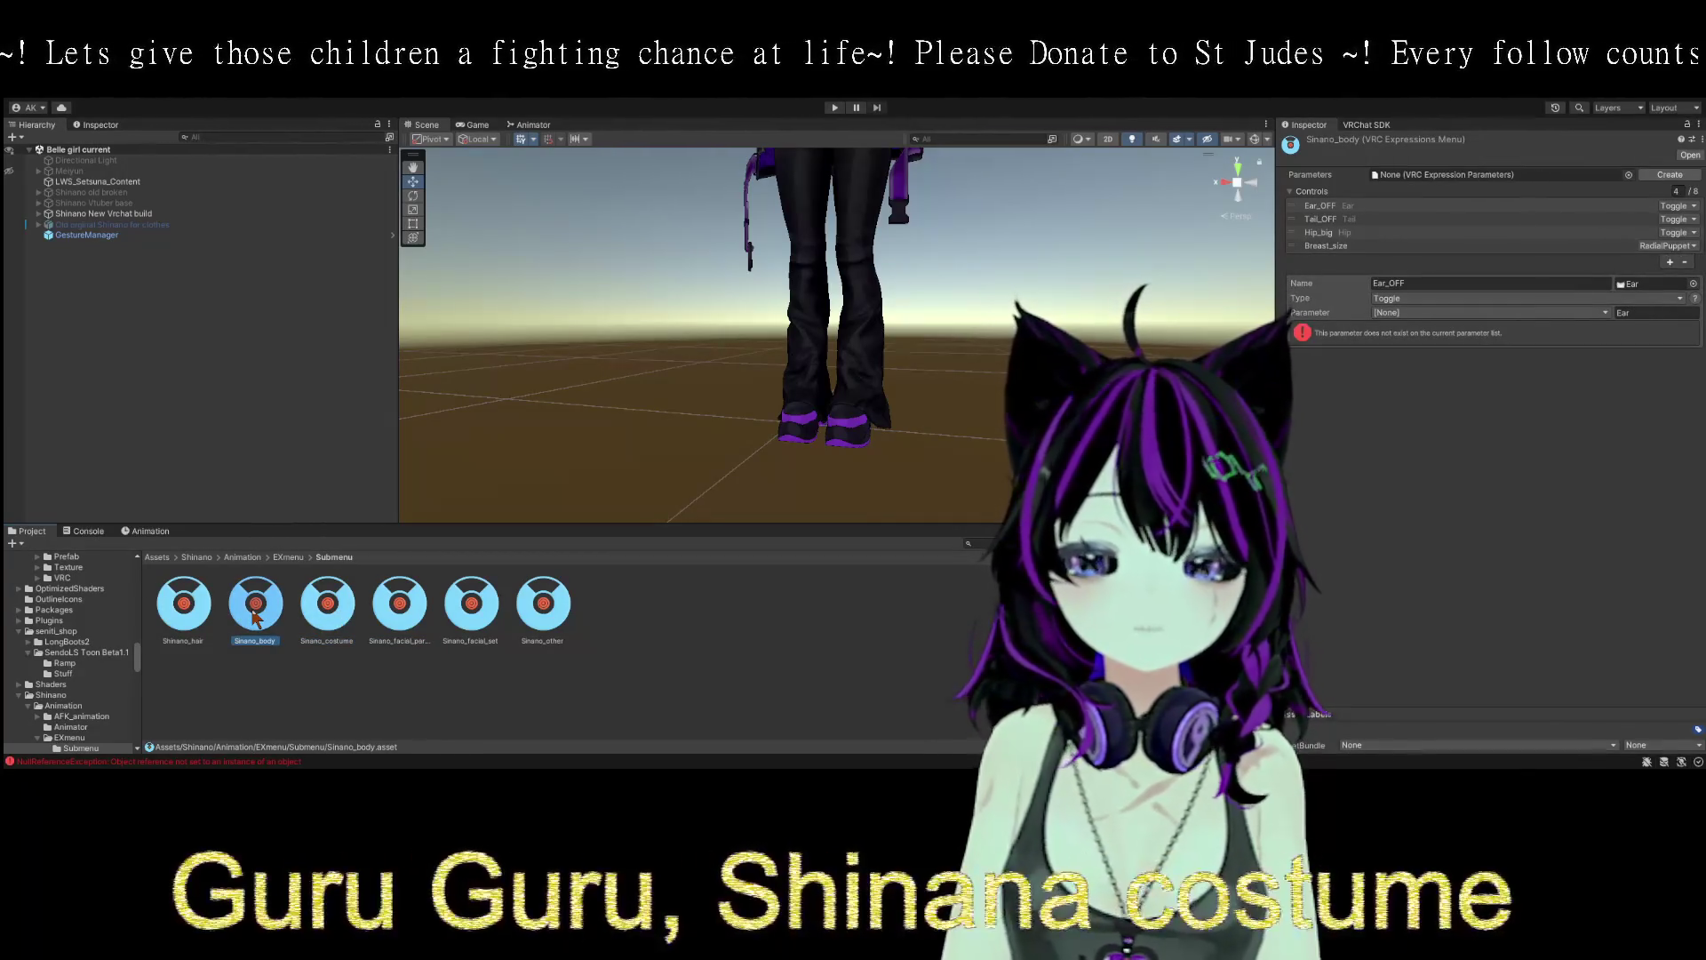
pyautogui.click(182, 606)
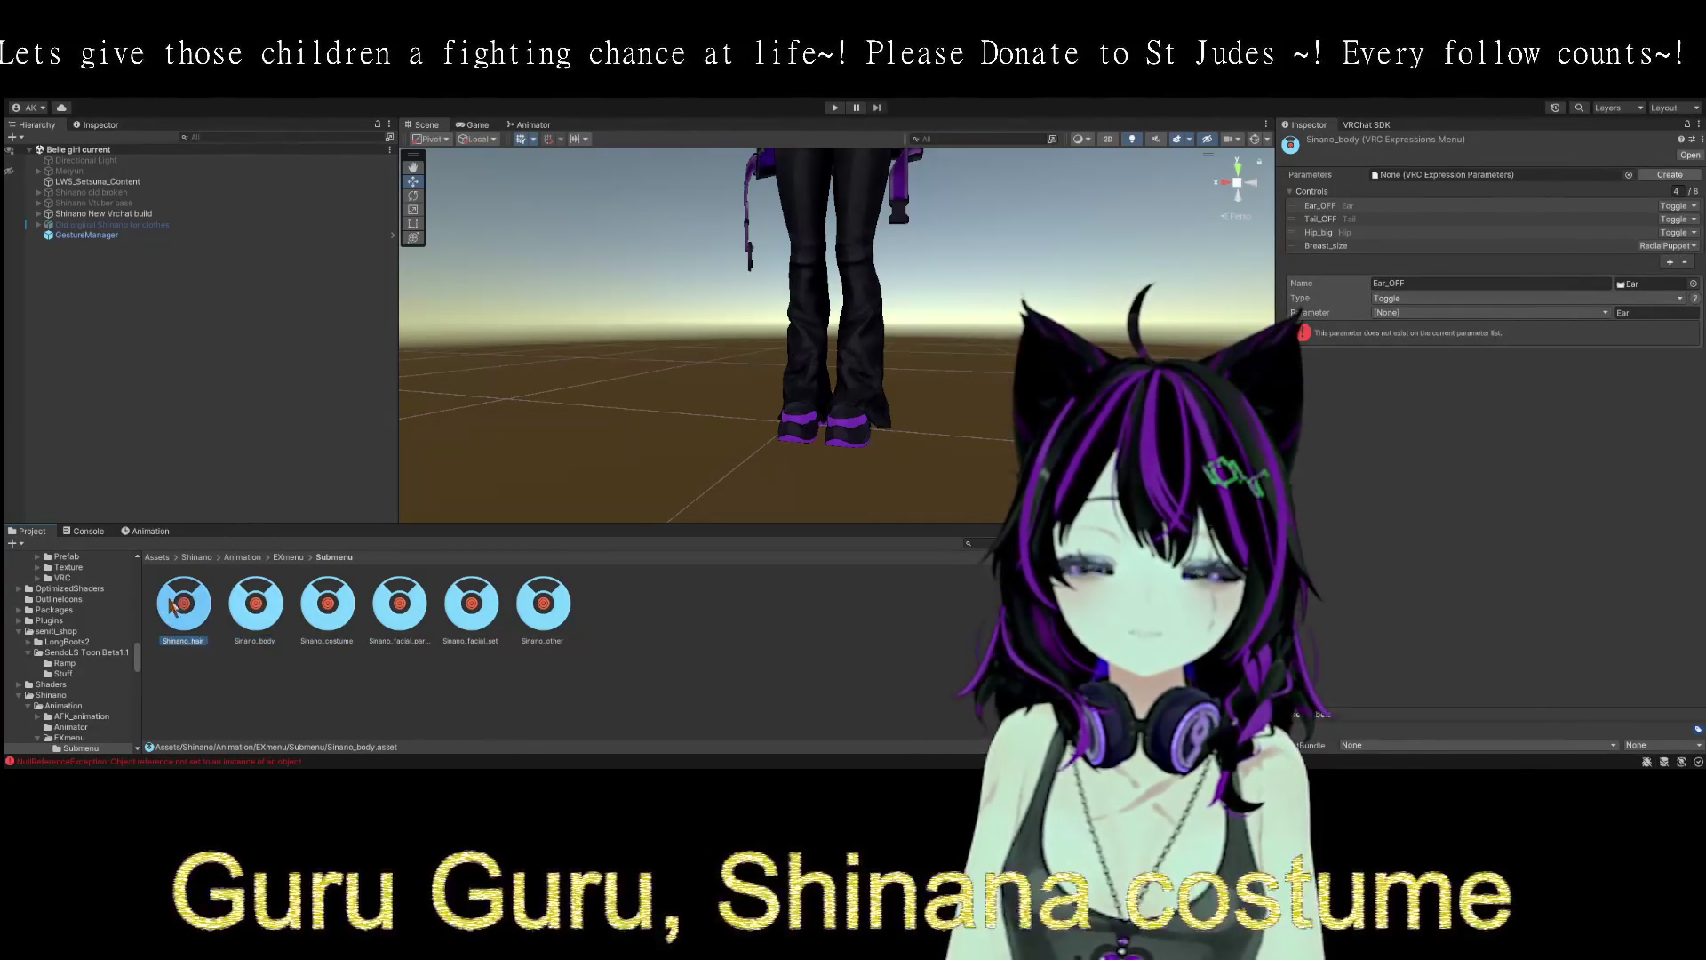
pyautogui.click(552, 612)
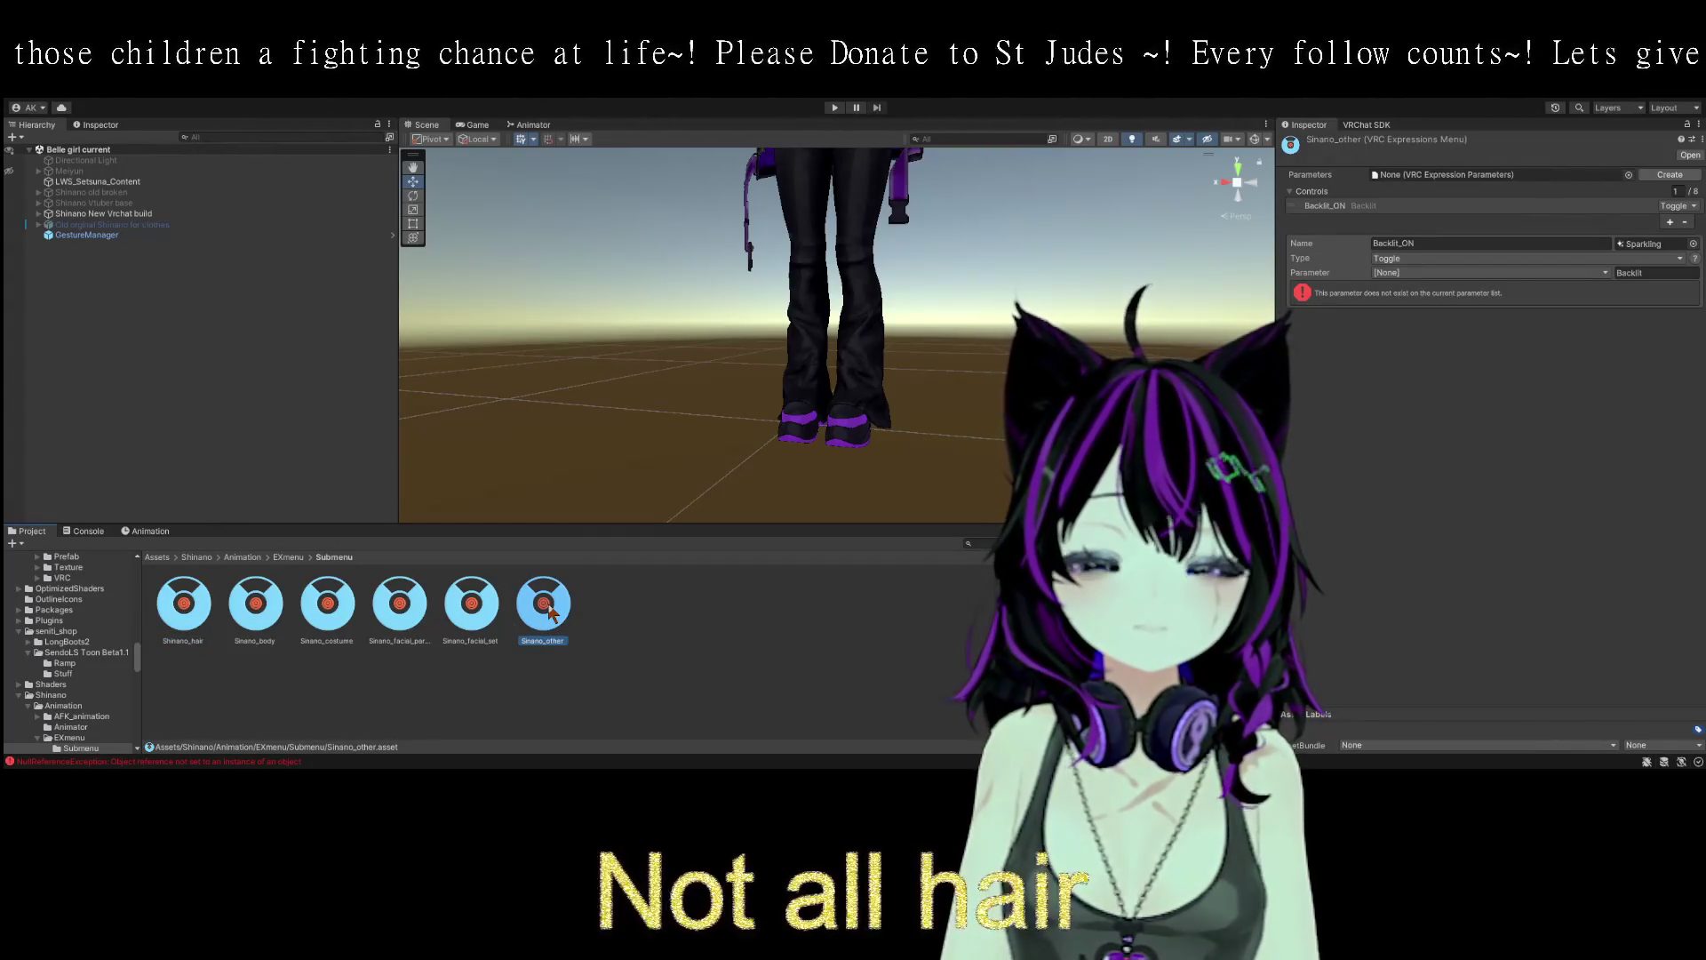
pyautogui.click(184, 605)
# - Navigate up to the Animation folder and open AFK_animation
pyautogui.click(290, 557)
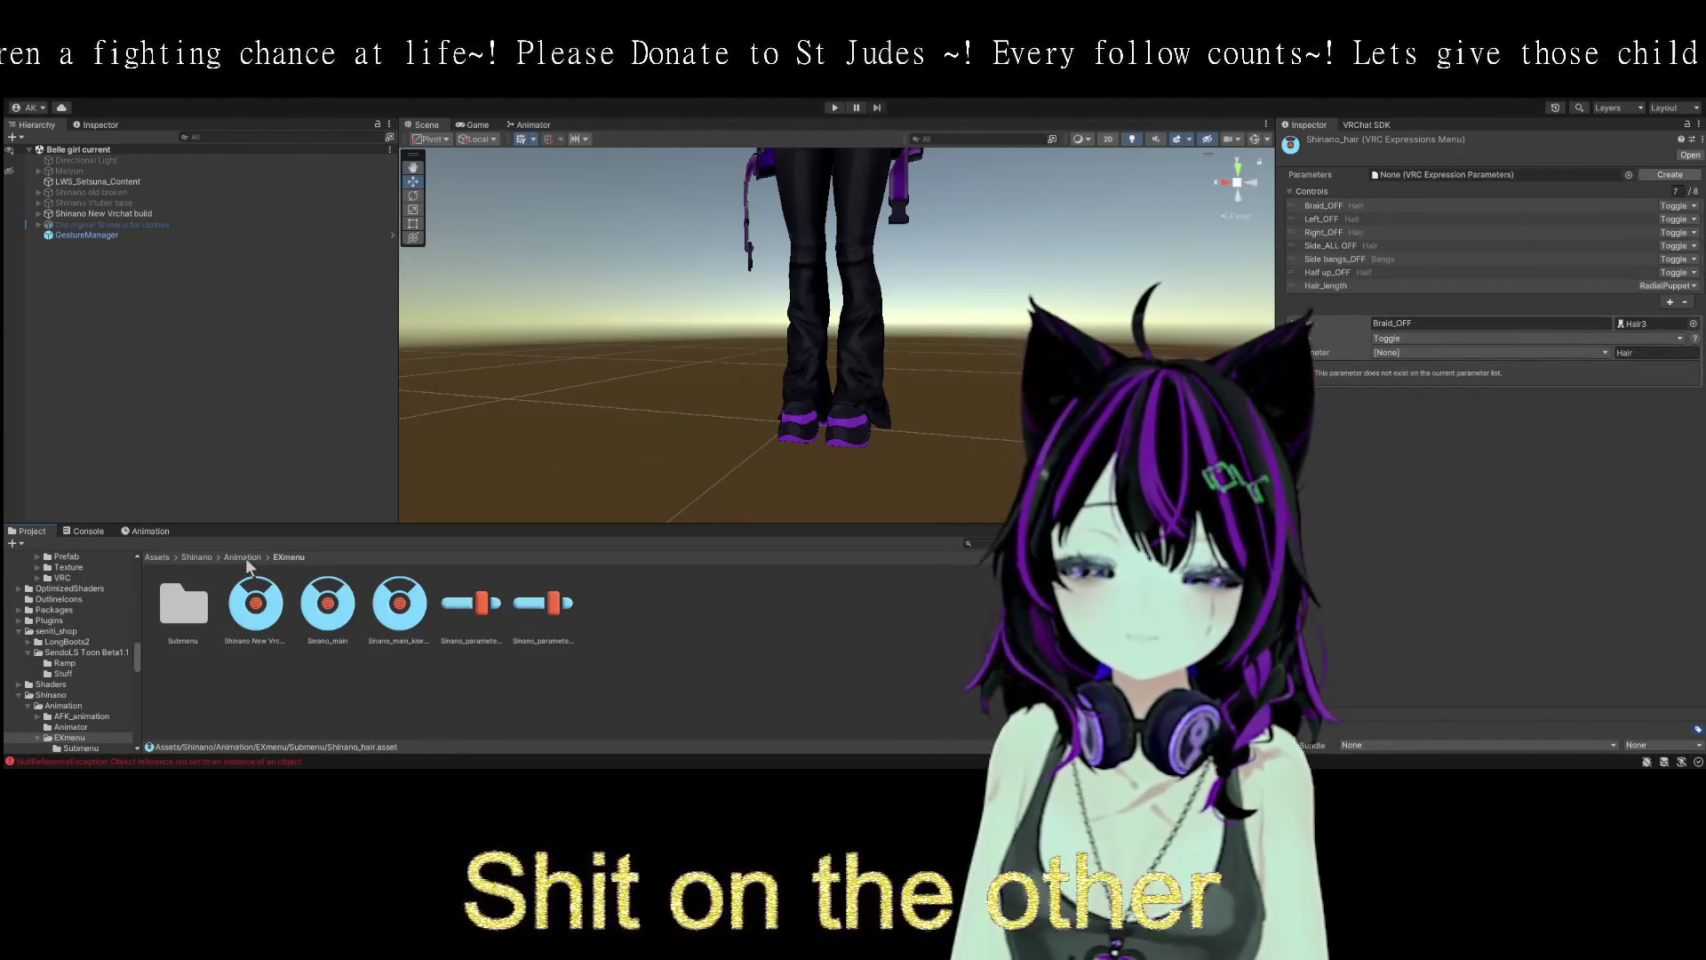
pyautogui.click(243, 557)
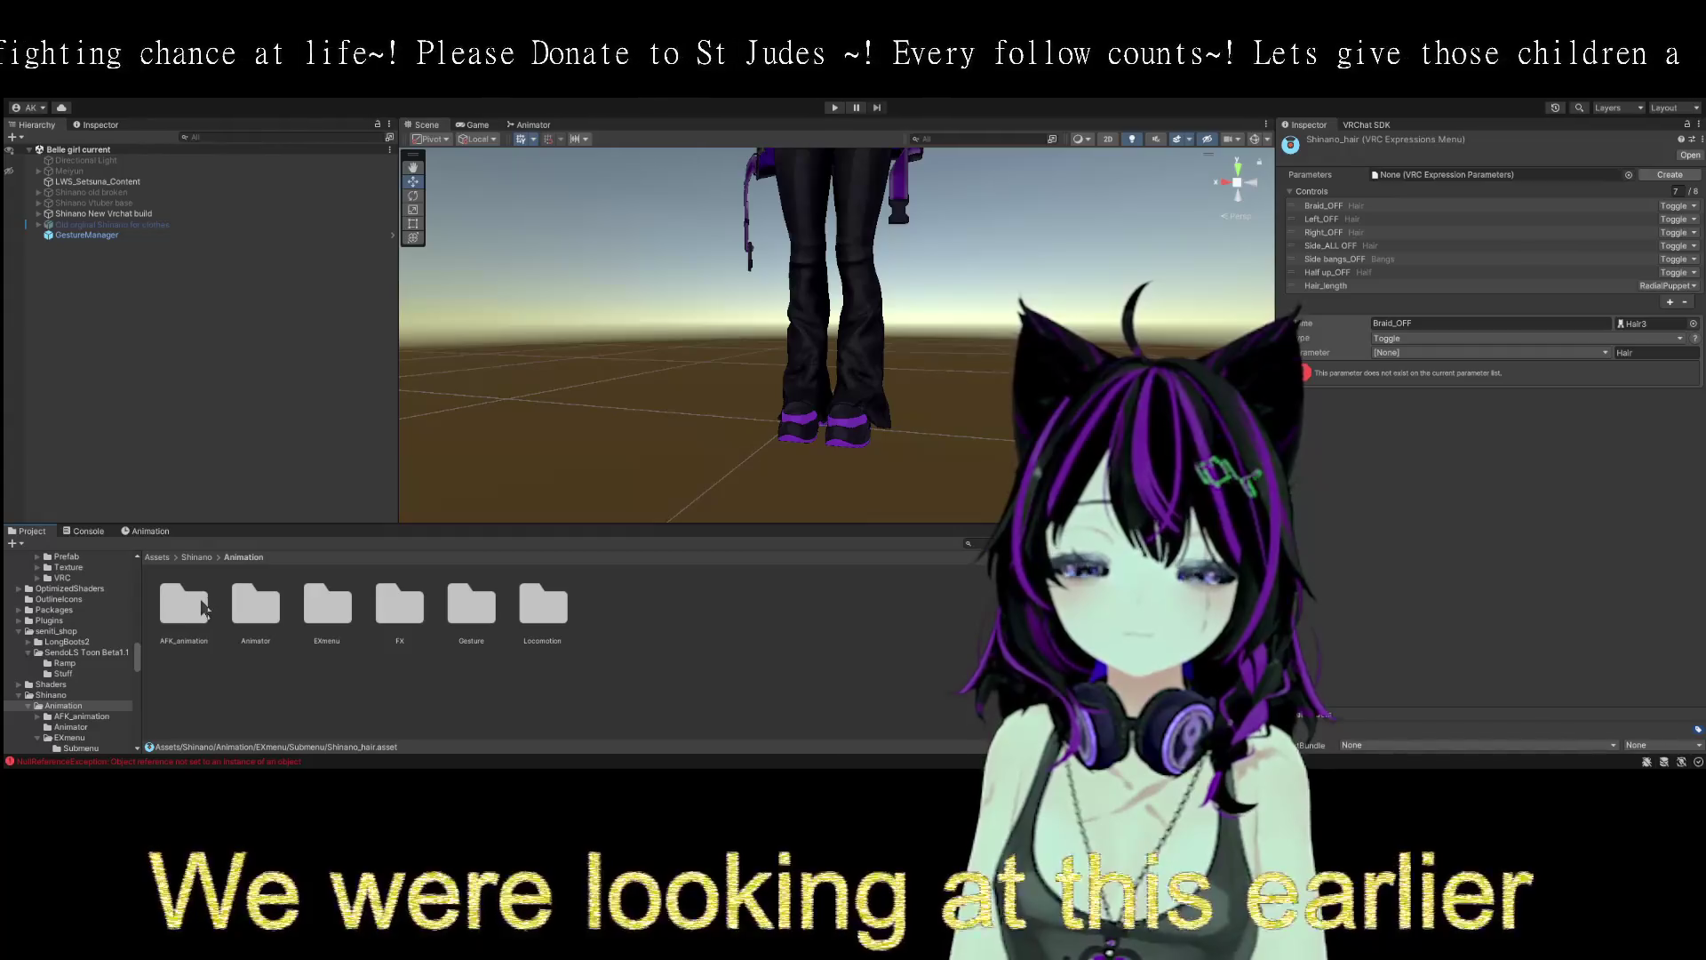
pyautogui.doubleClick(201, 608)
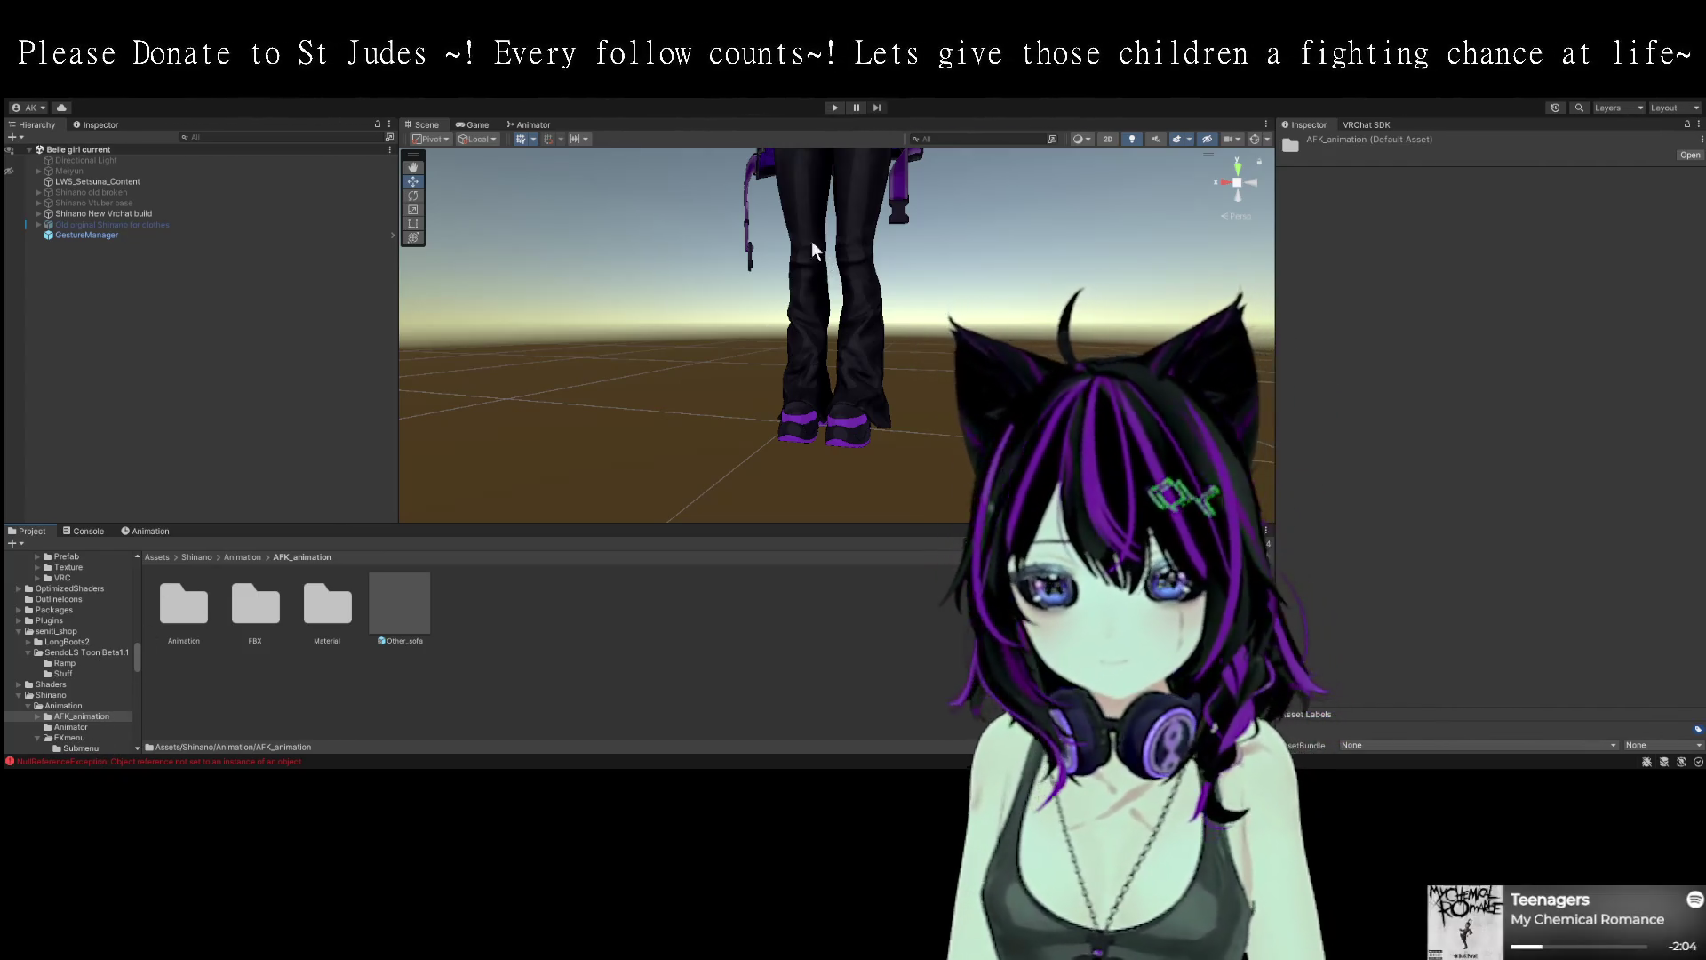
# - Select Shinano New Vrchat build and scroll its Inspector down to Pumkin's Warudo Exporter
pyautogui.click(115, 213)
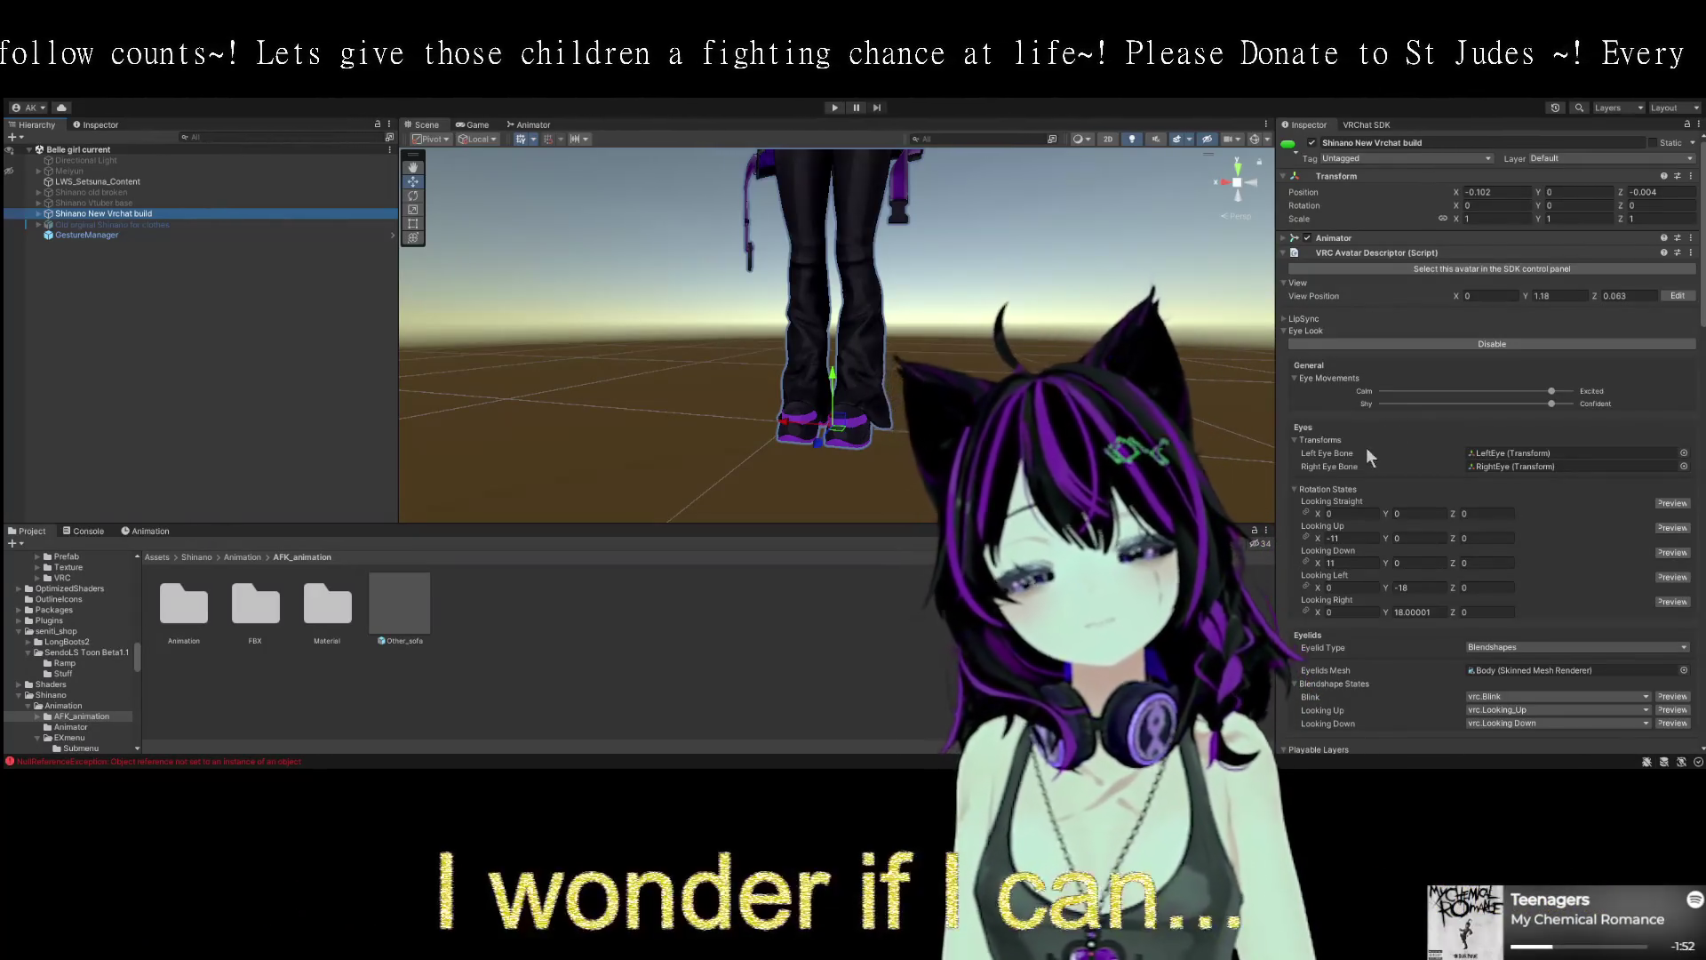
pyautogui.scroll(-2, 1394, 472)
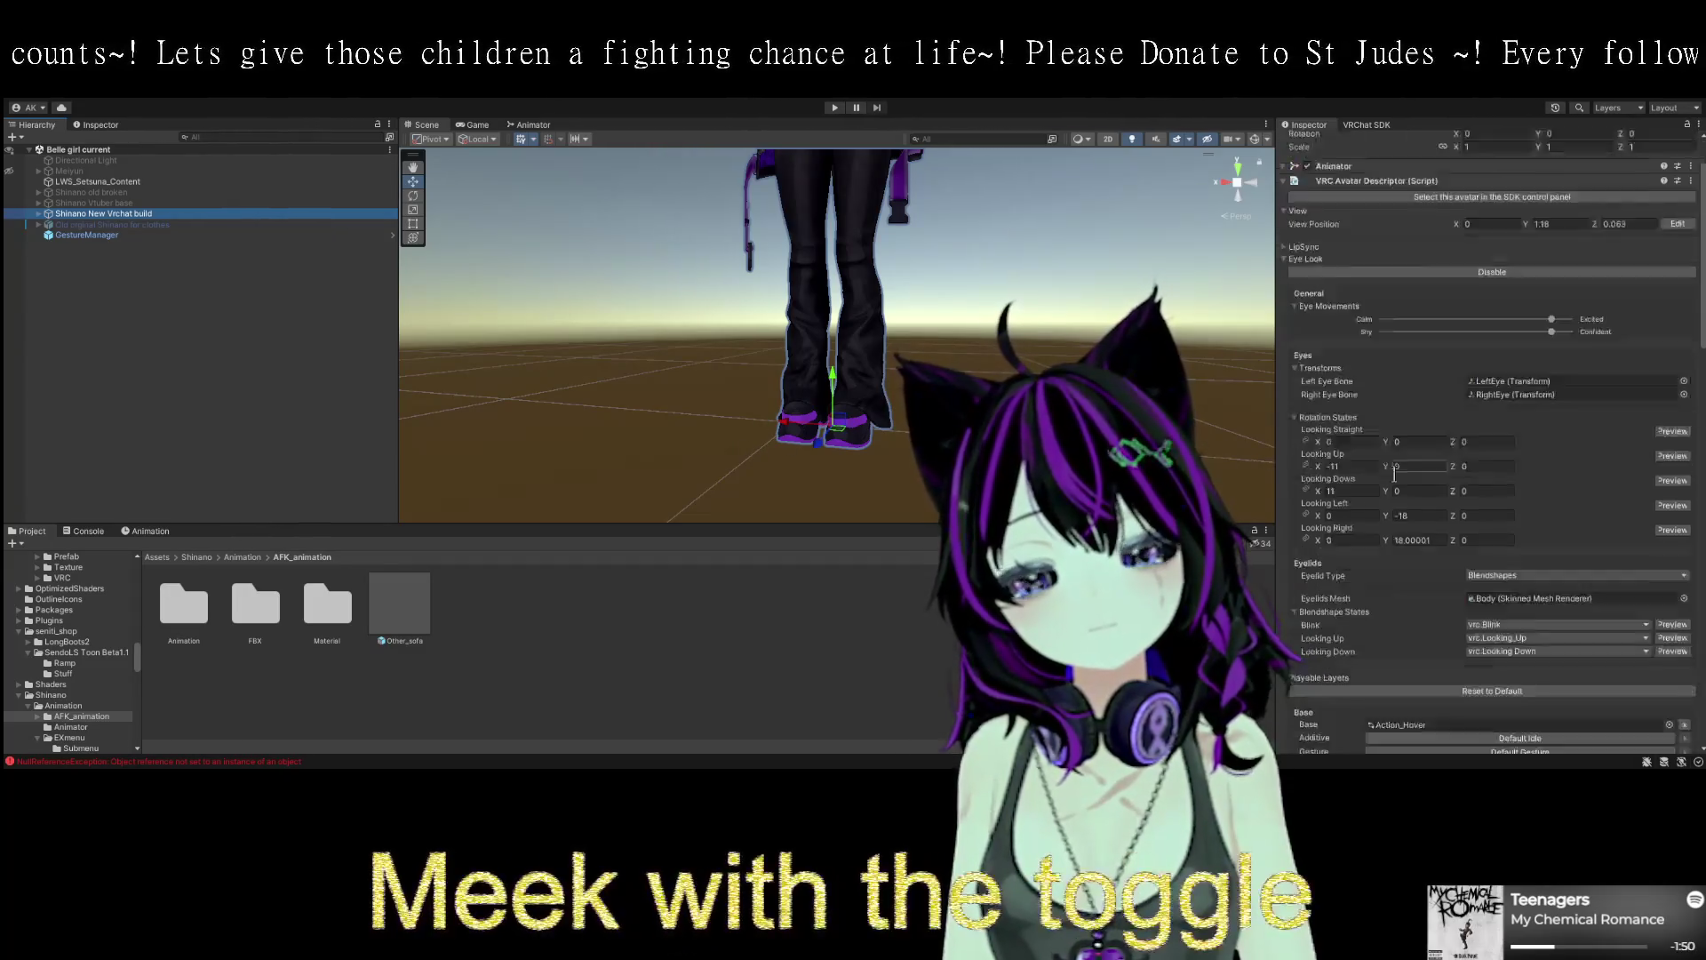
pyautogui.scroll(-20, 1394, 472)
pyautogui.scroll(-12, 1390, 477)
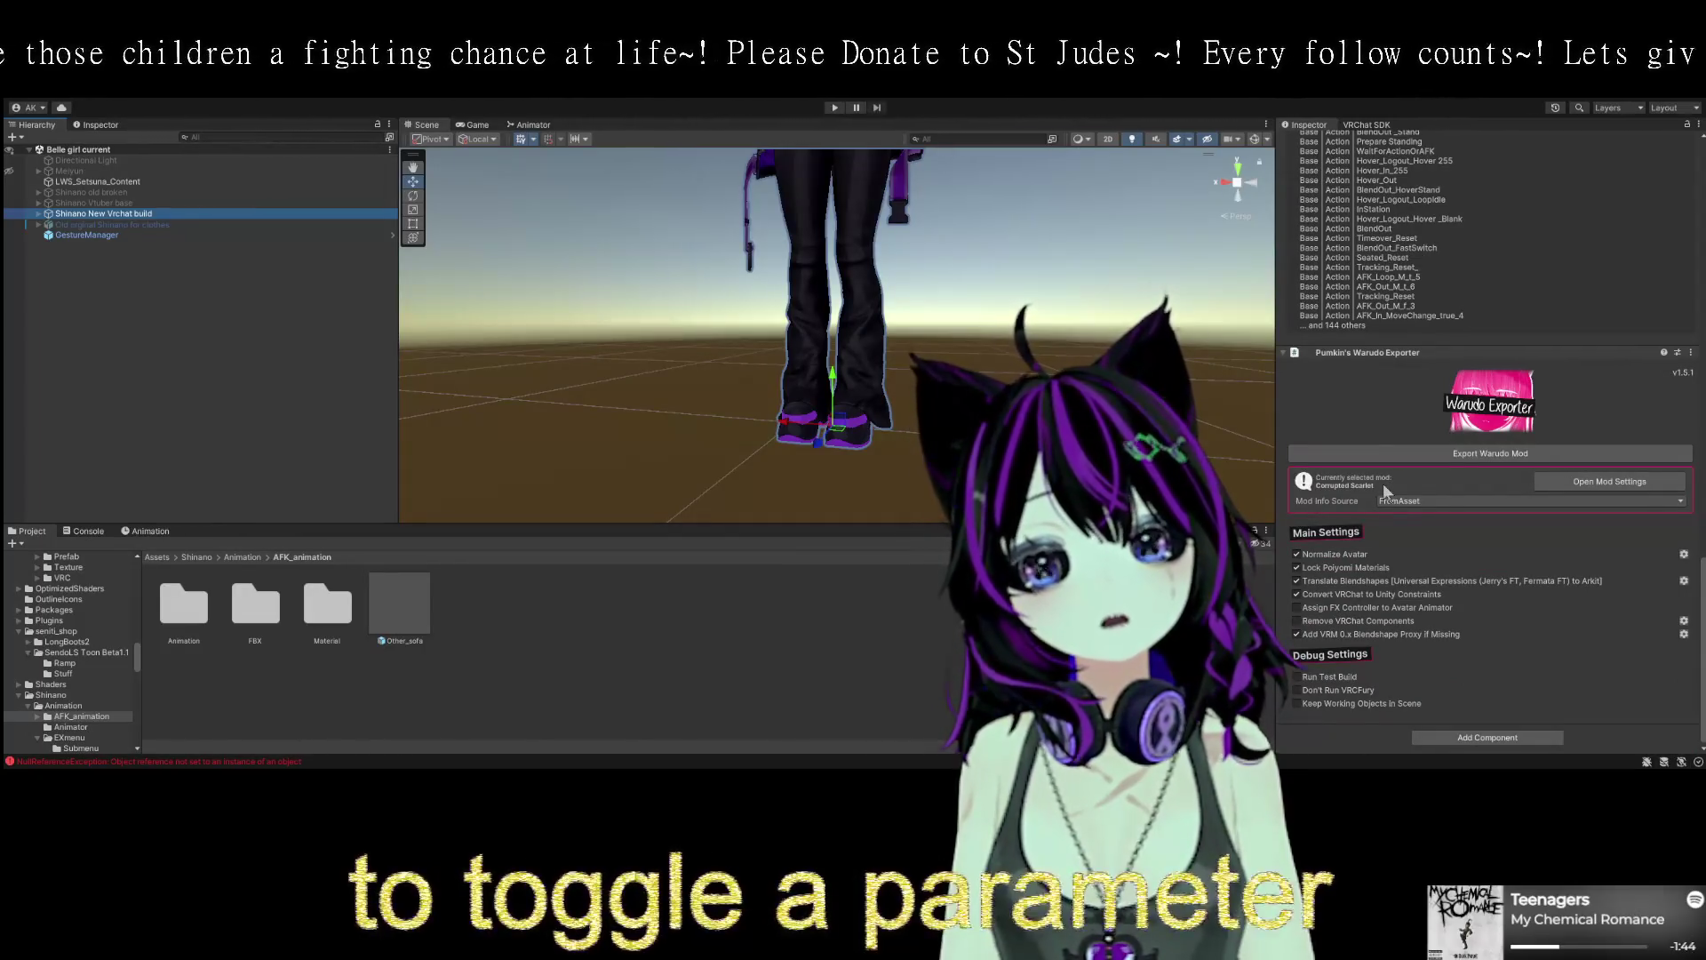
# - Add a VRCFury Toggle with menu path Options/Voice Link Toggle and begin adding an action
pyautogui.click(1474, 606)
pyautogui.click(1488, 737)
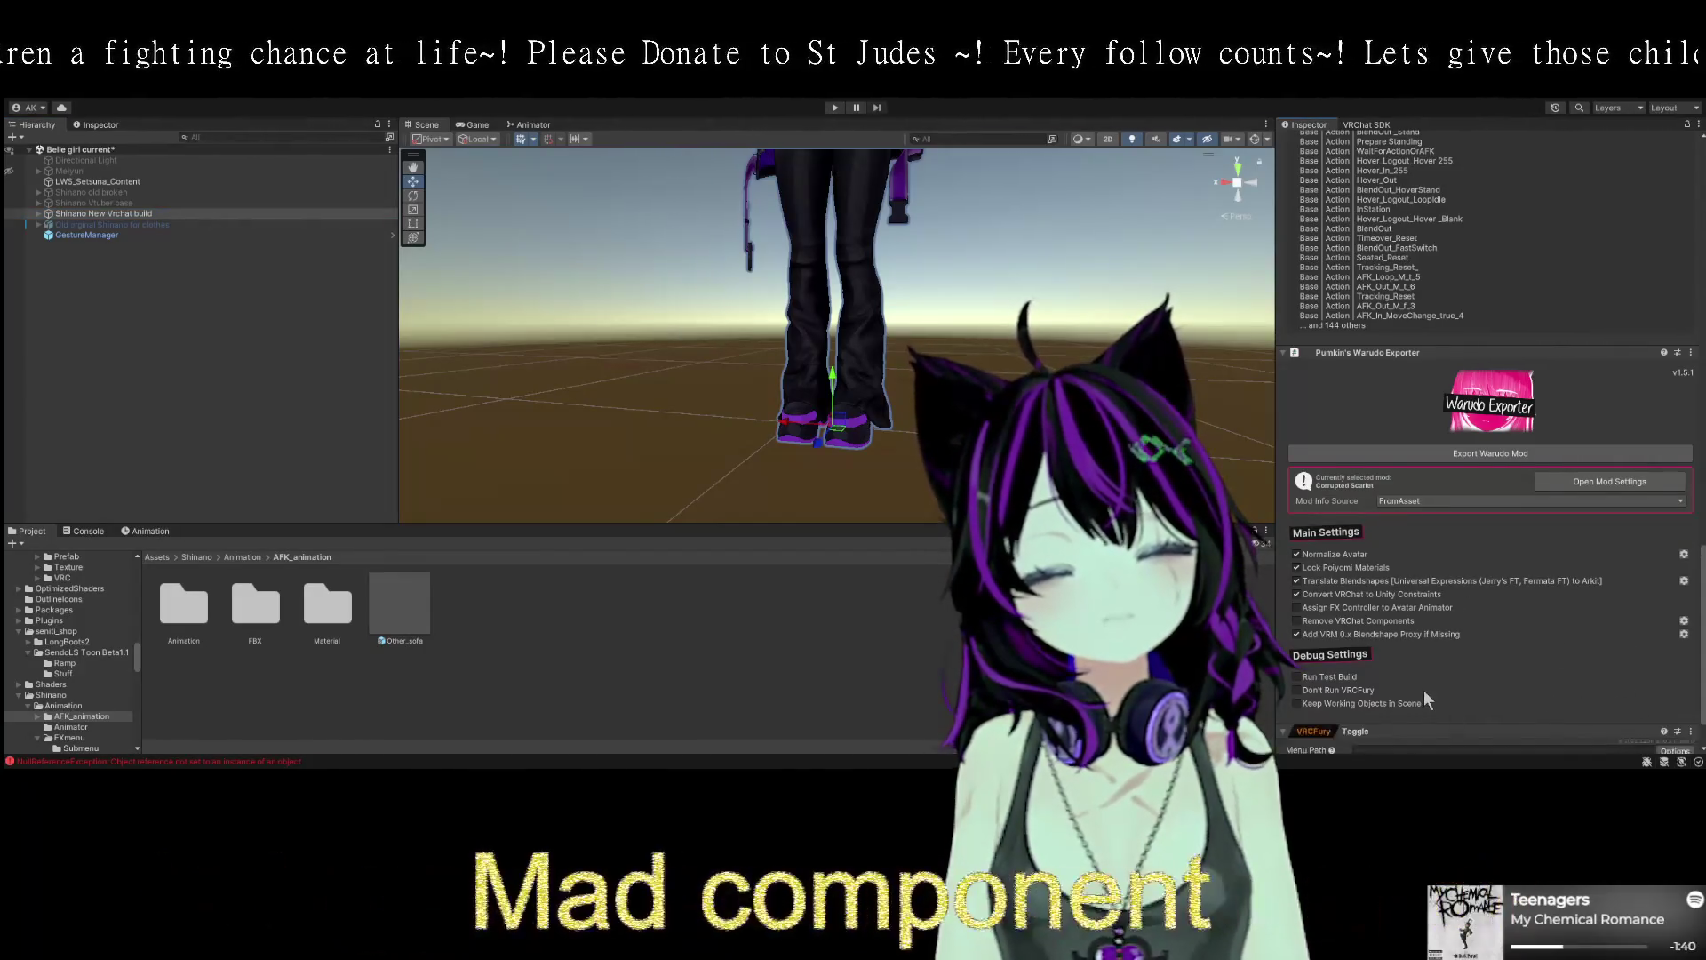
pyautogui.click(1422, 691)
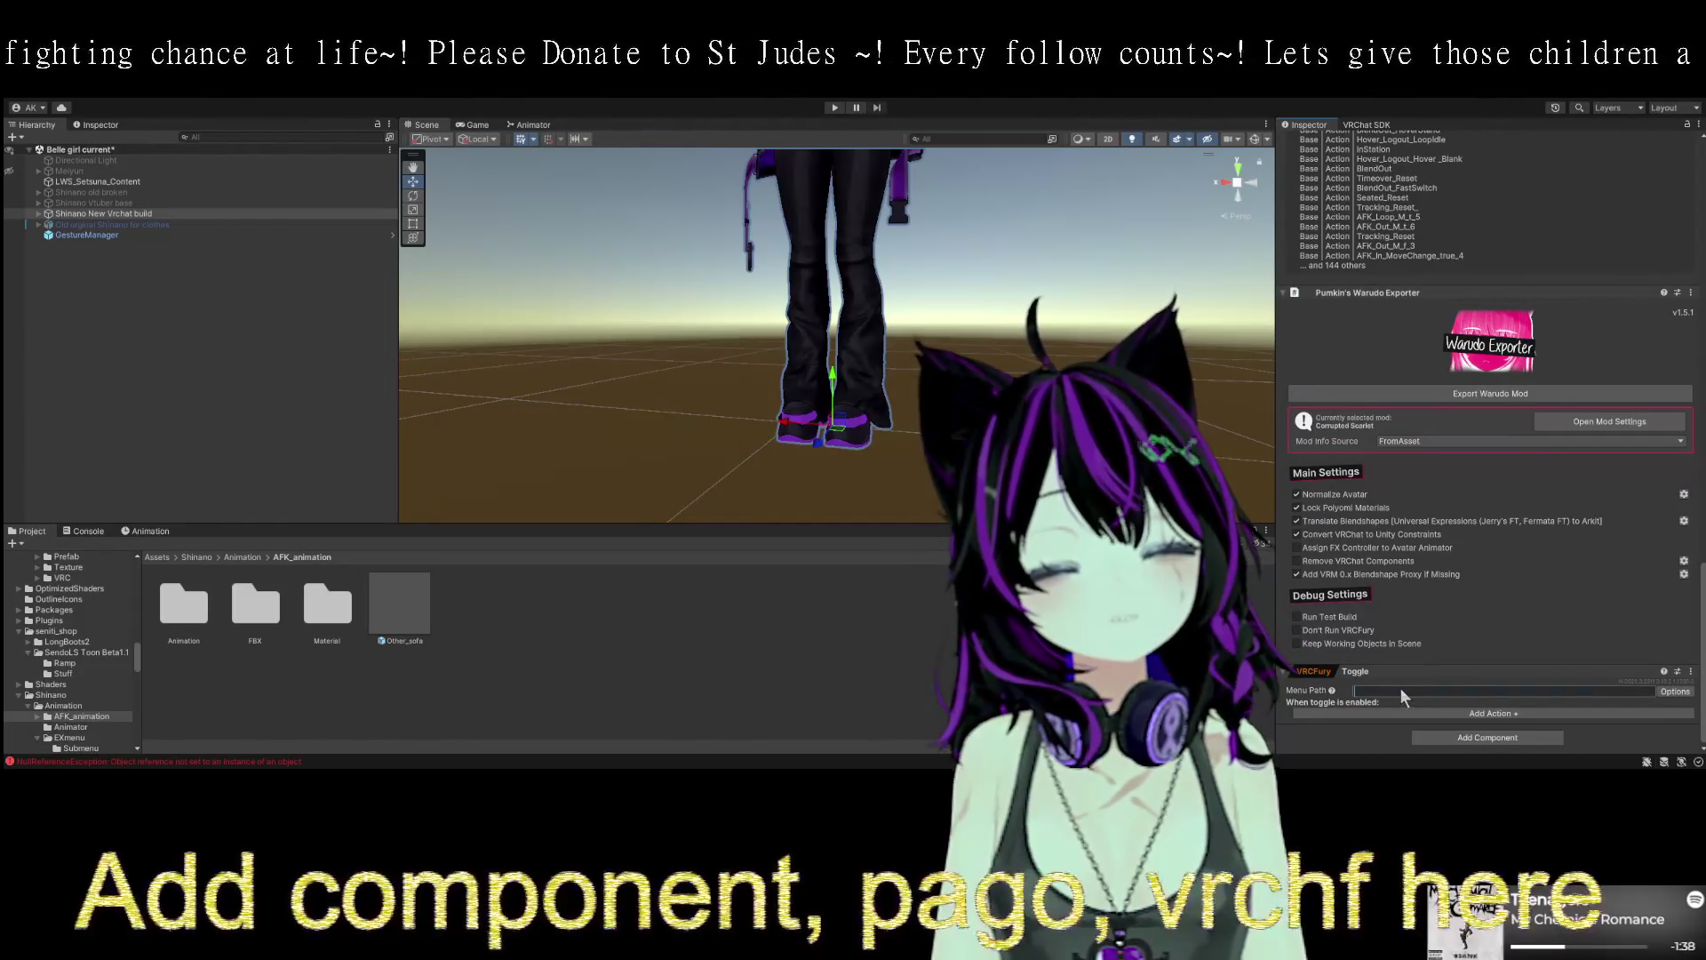
pyautogui.write('Opty')
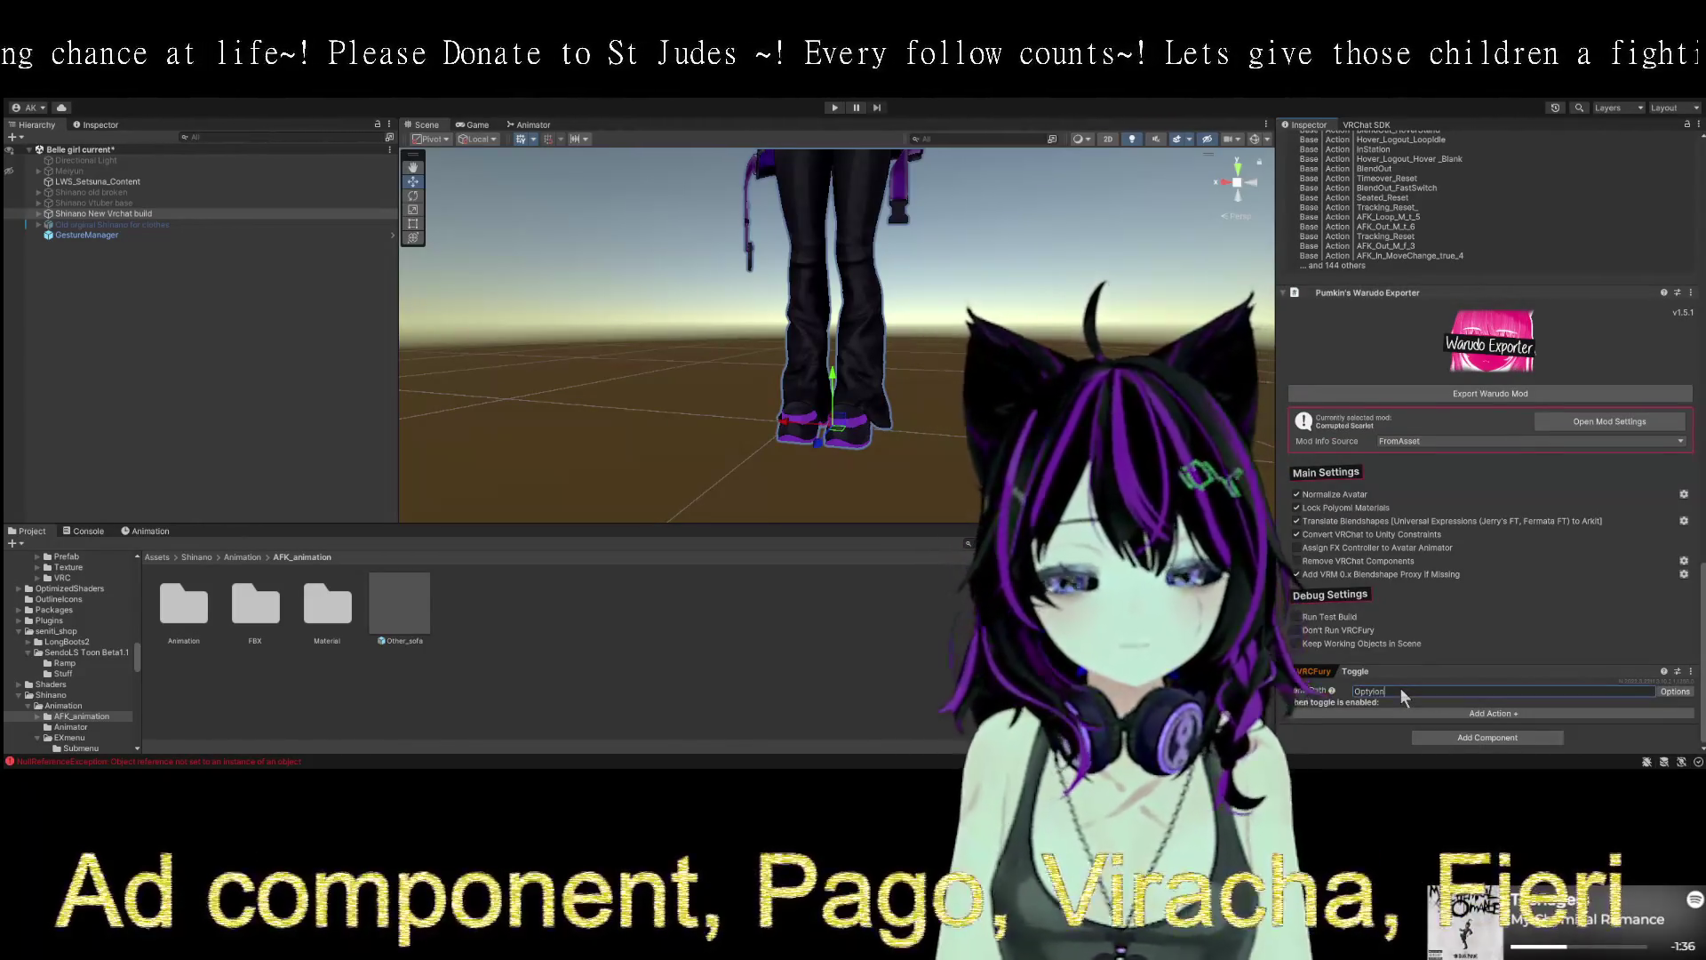
pyautogui.press('BackSpace')
pyautogui.write('io')
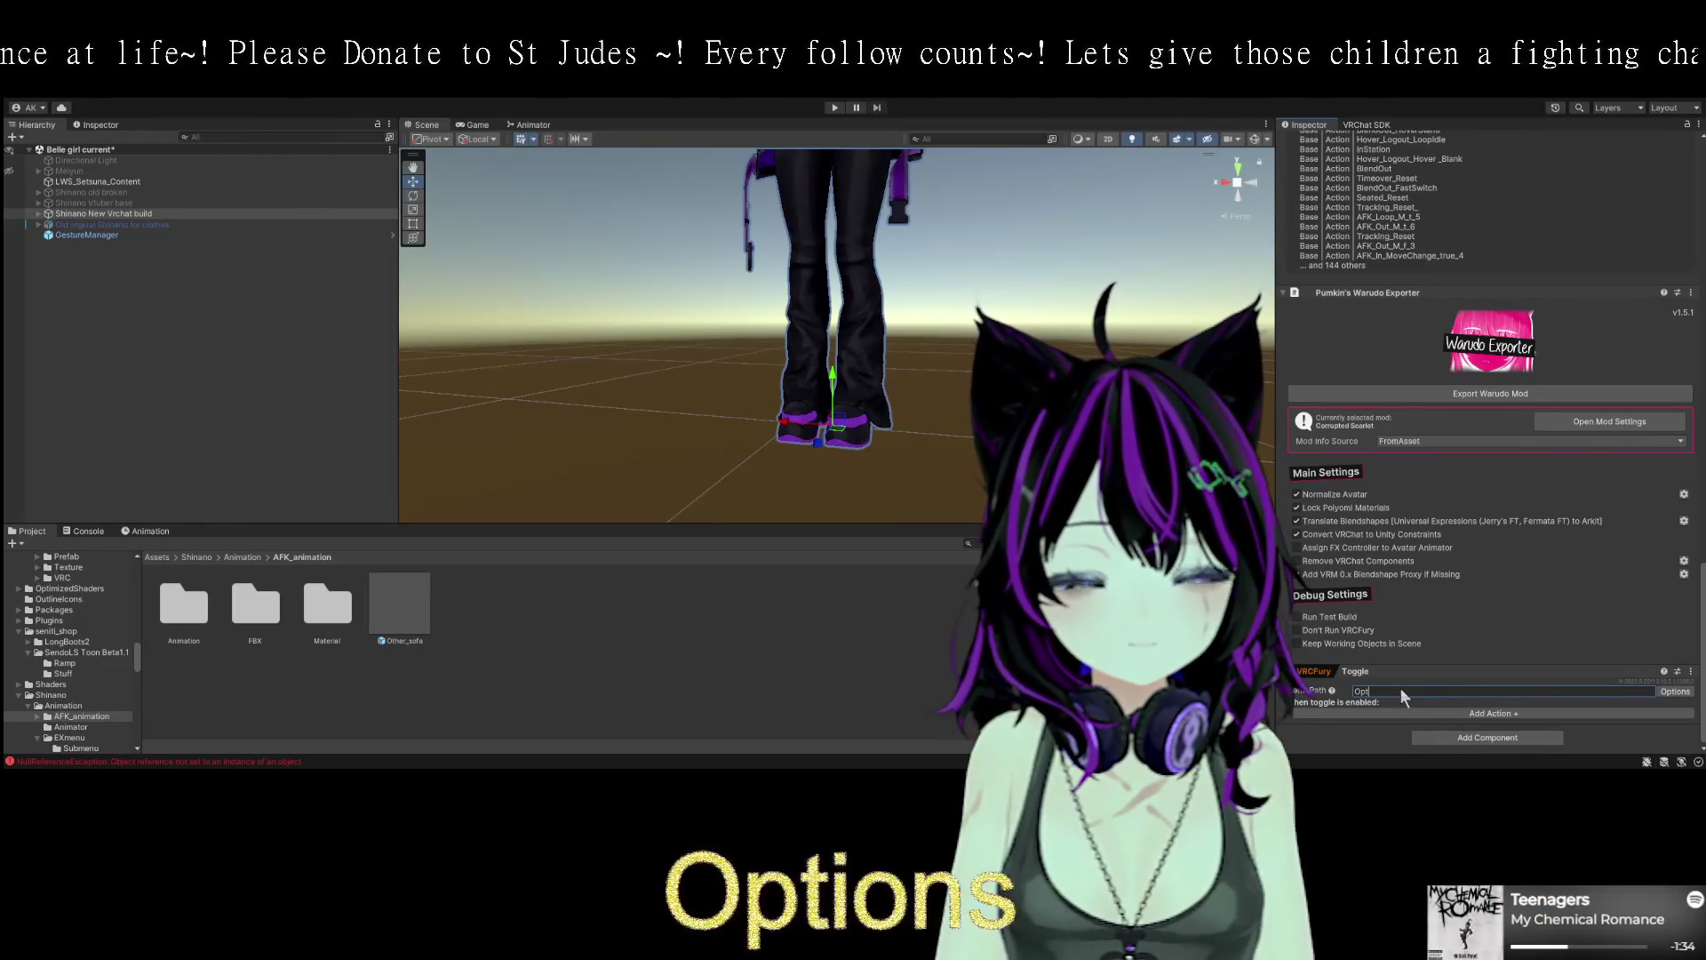
pyautogui.write('ns/')
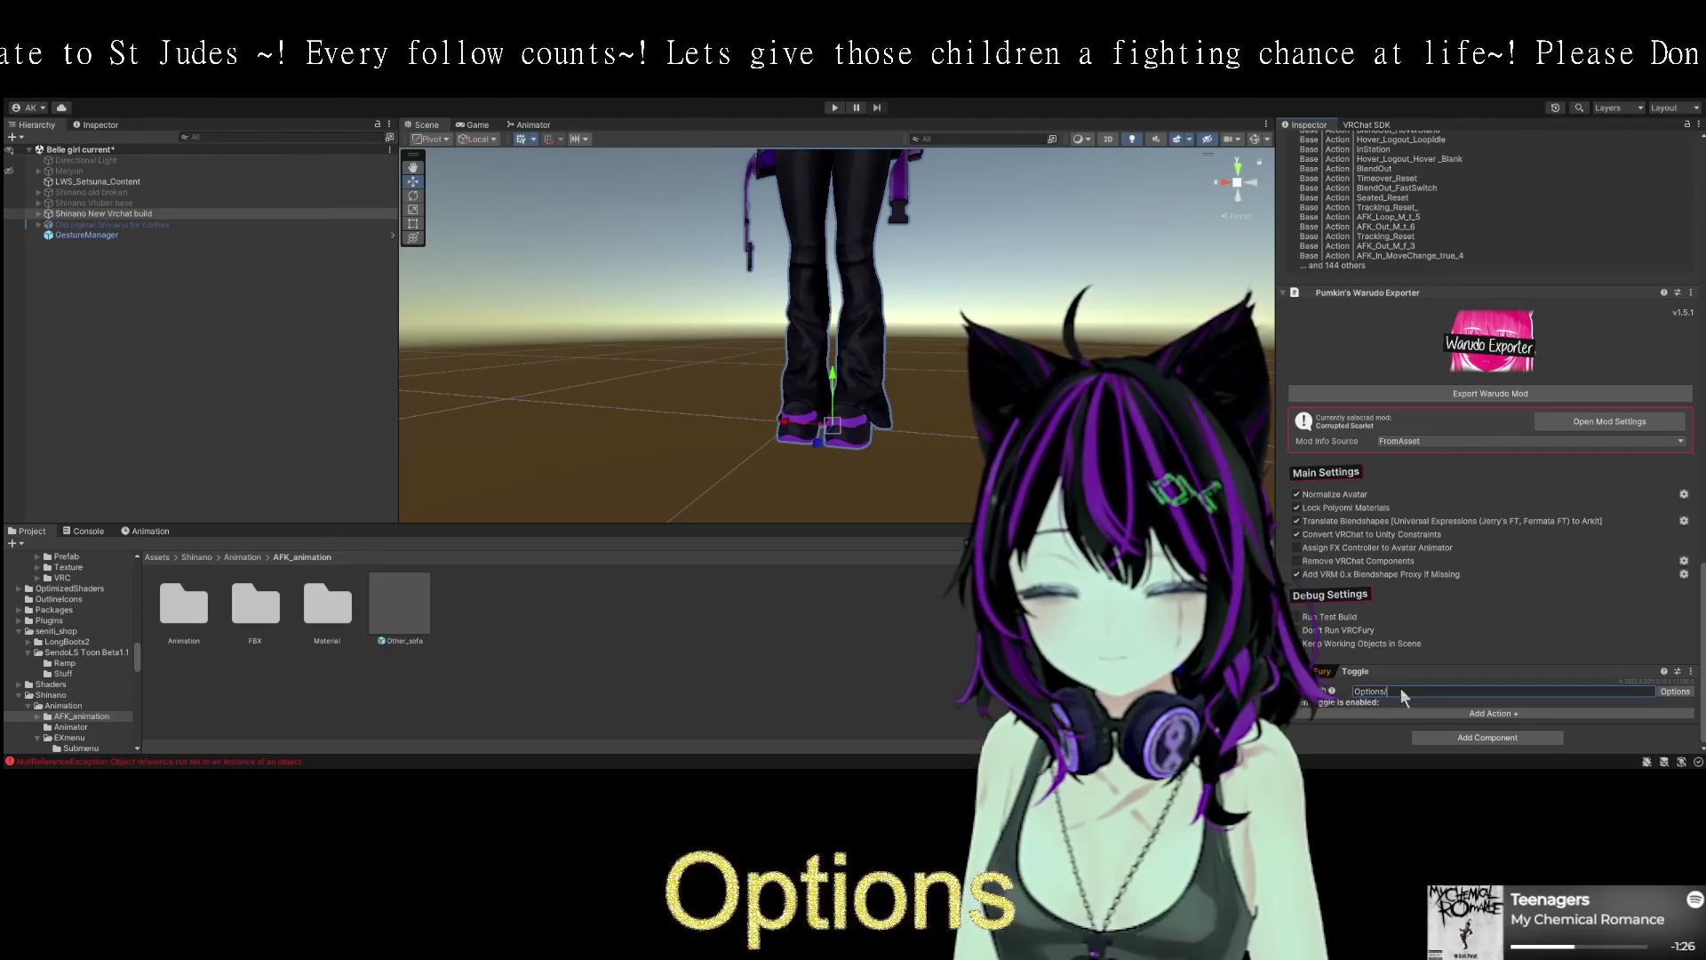
pyautogui.write('V')
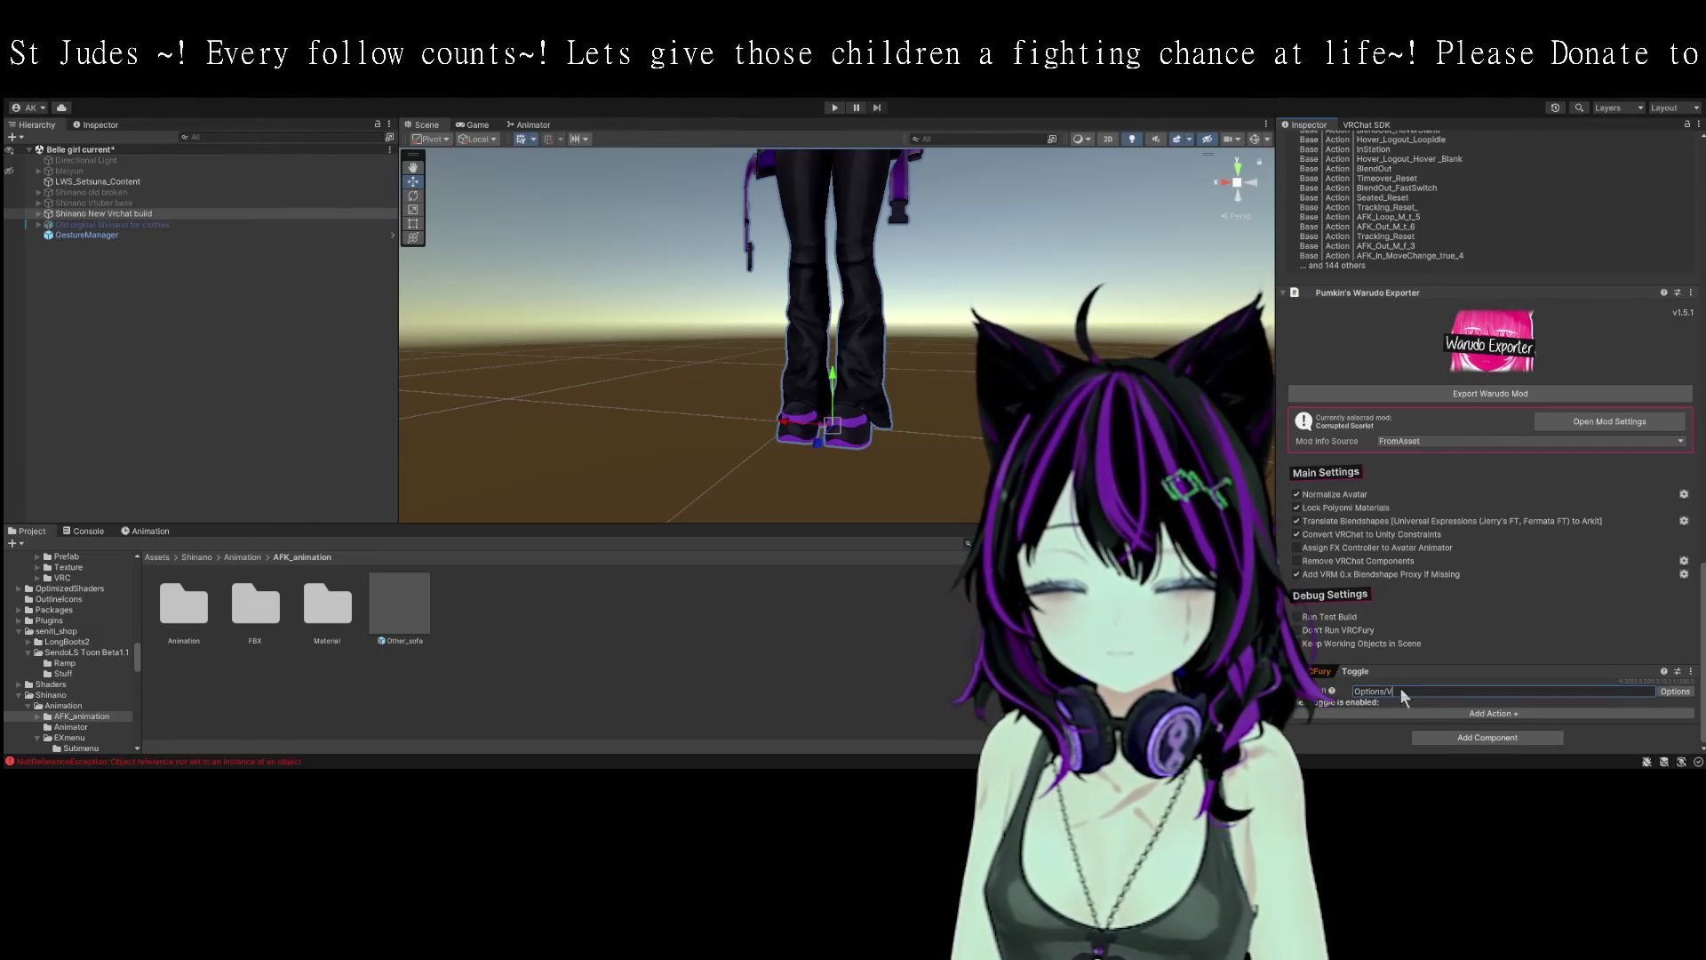
pyautogui.write('oice Lin')
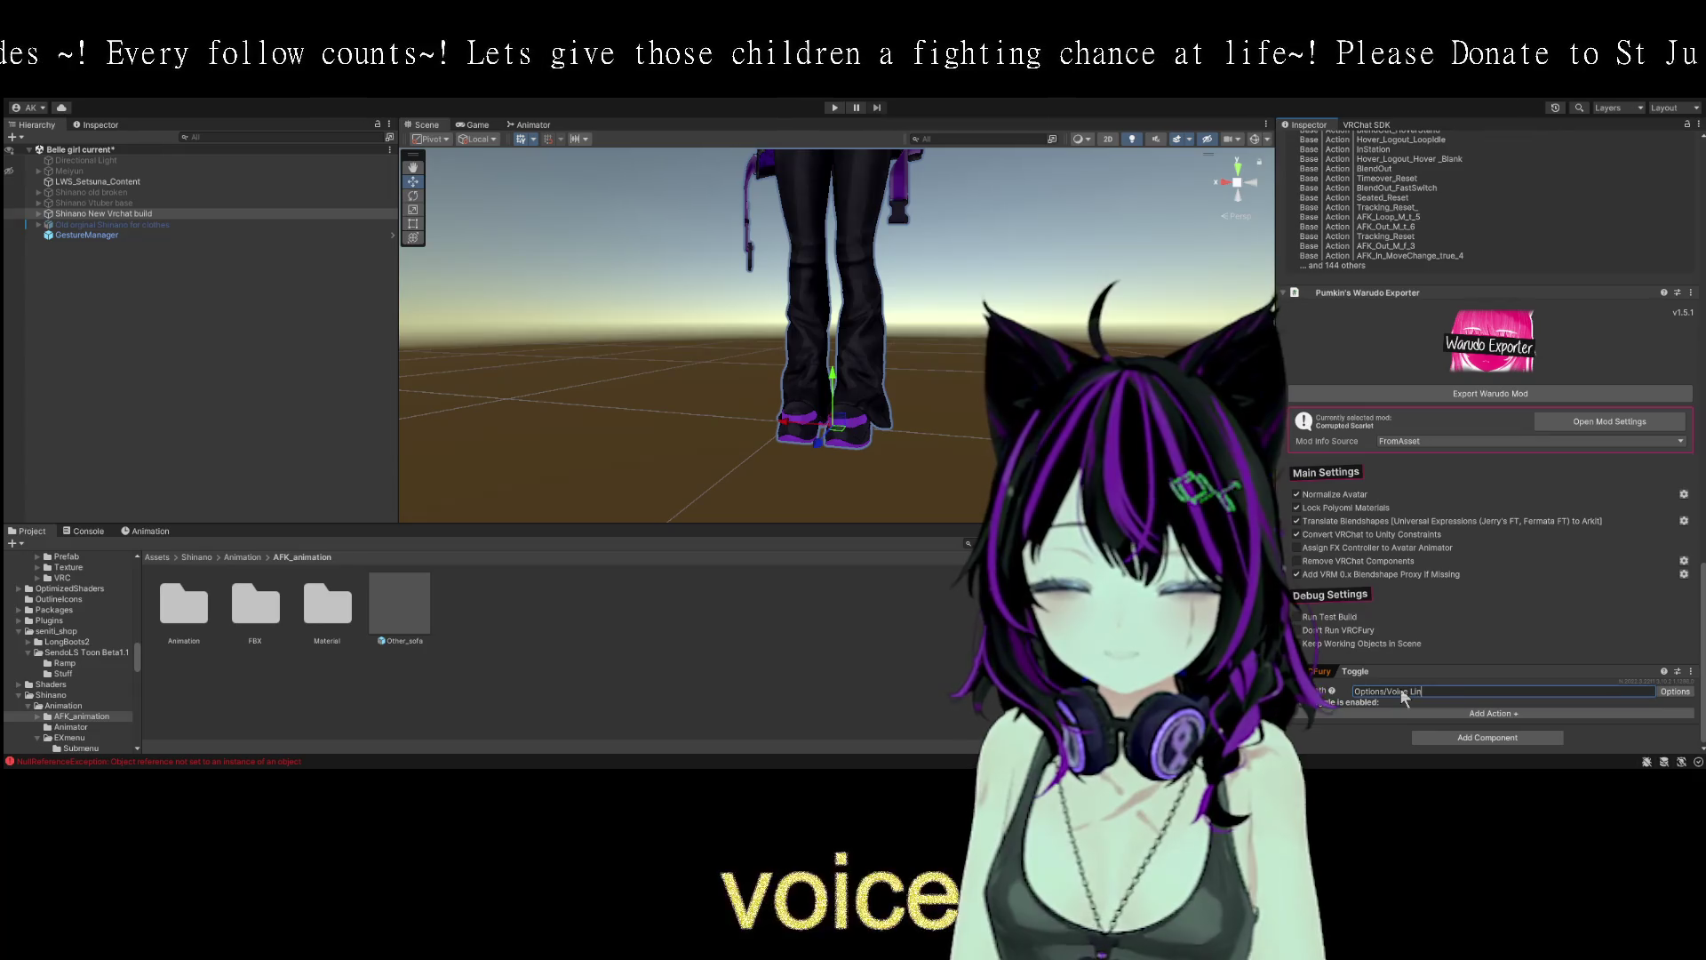
pyautogui.write('k Toggle')
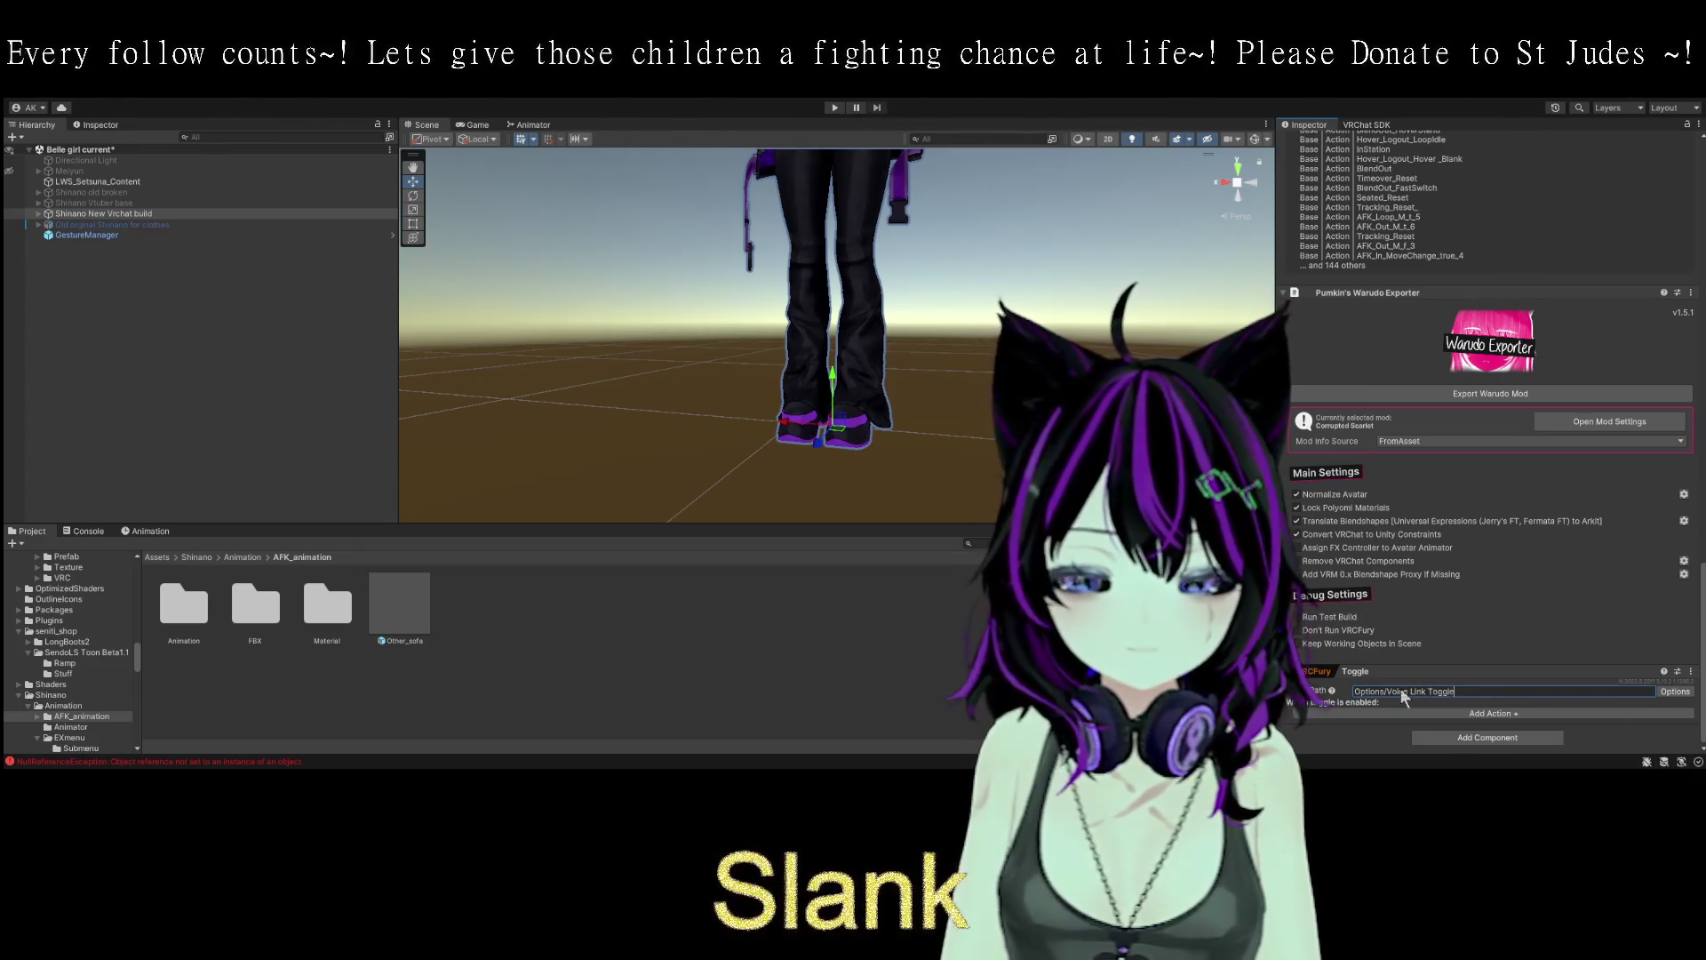
pyautogui.click(1536, 671)
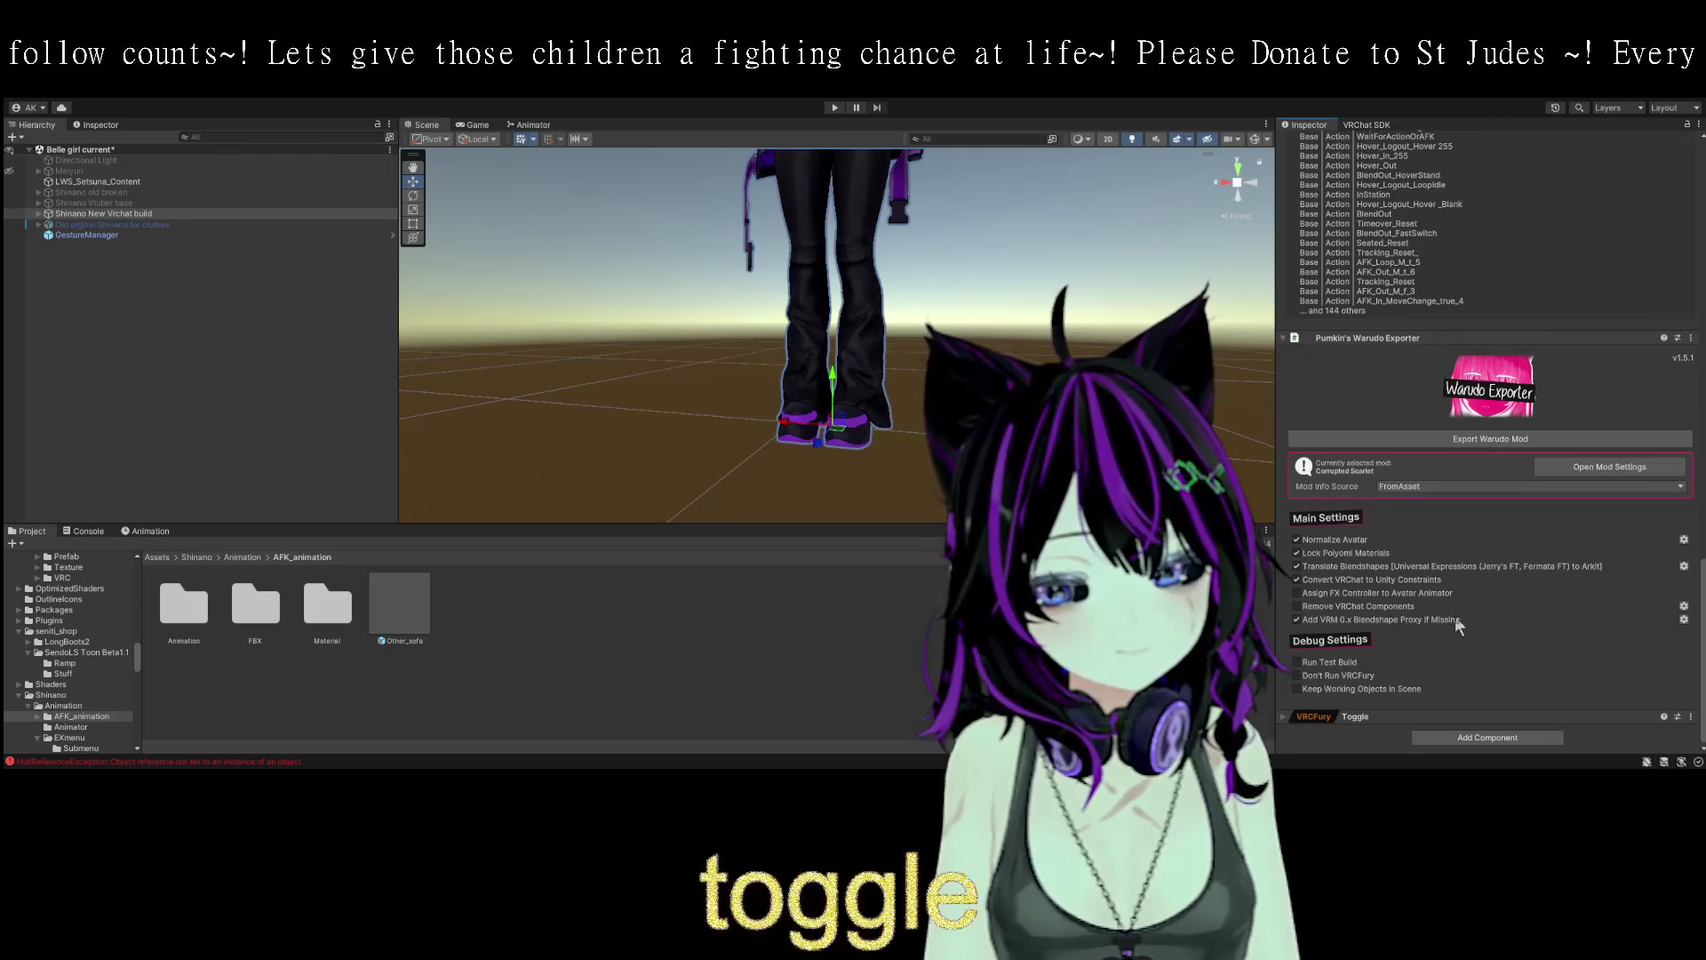
pyautogui.click(1281, 717)
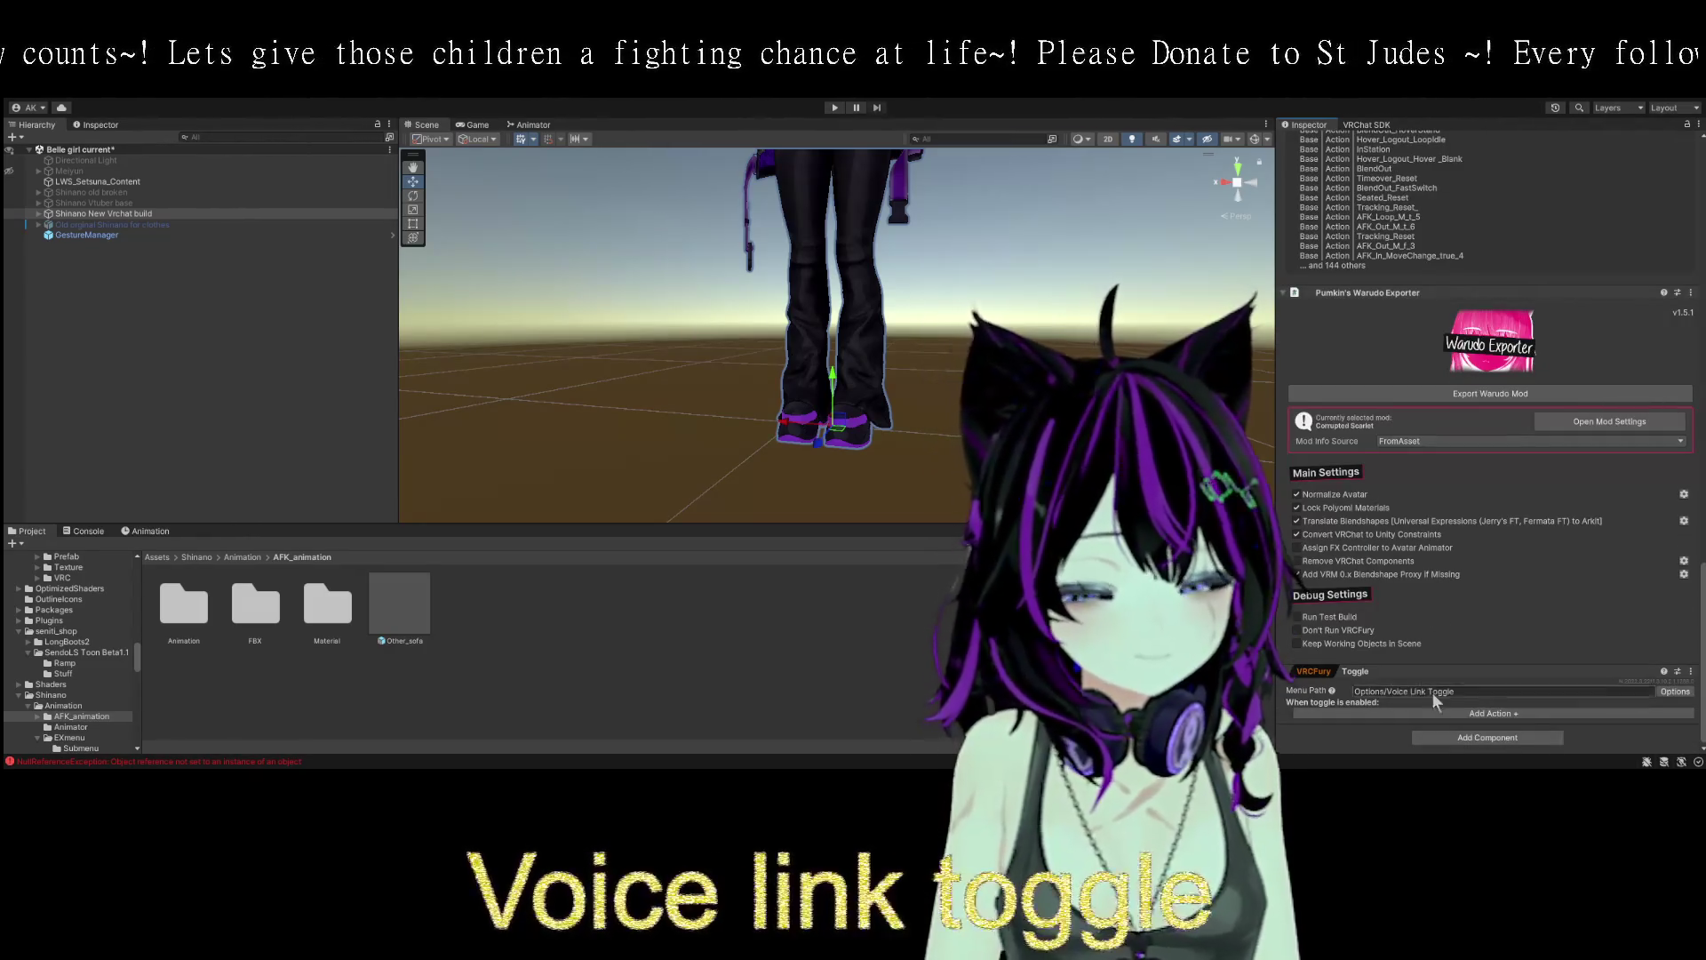
pyautogui.click(1513, 711)
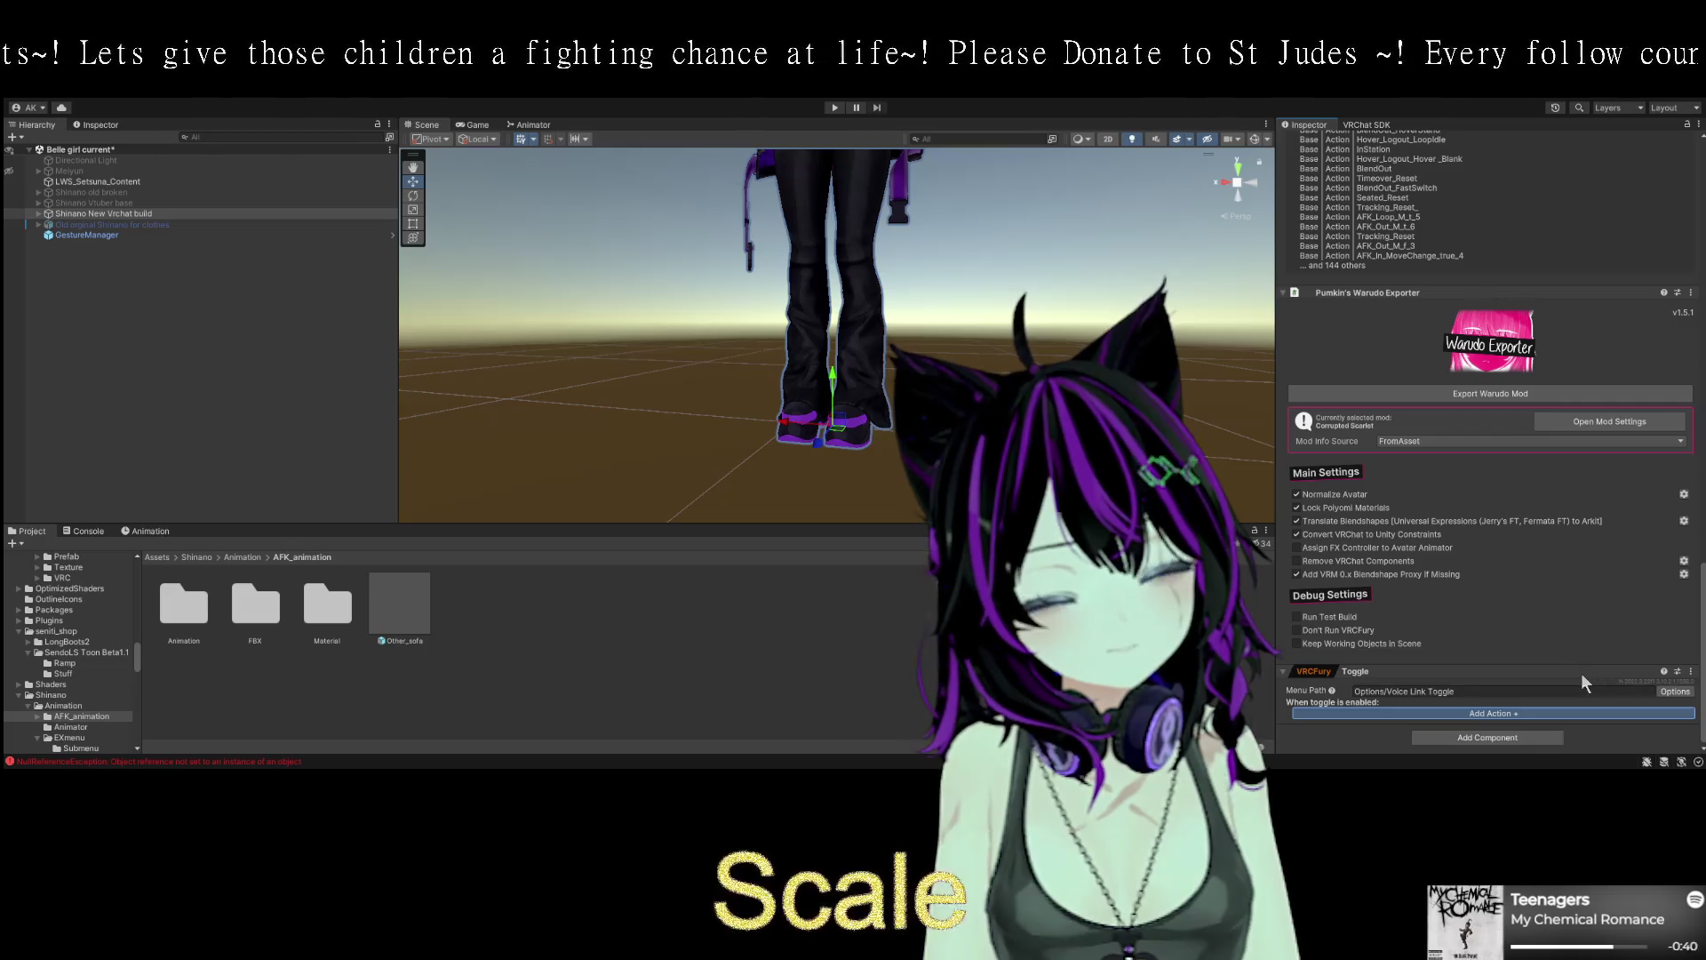
pyautogui.click(1493, 713)
pyautogui.click(1617, 644)
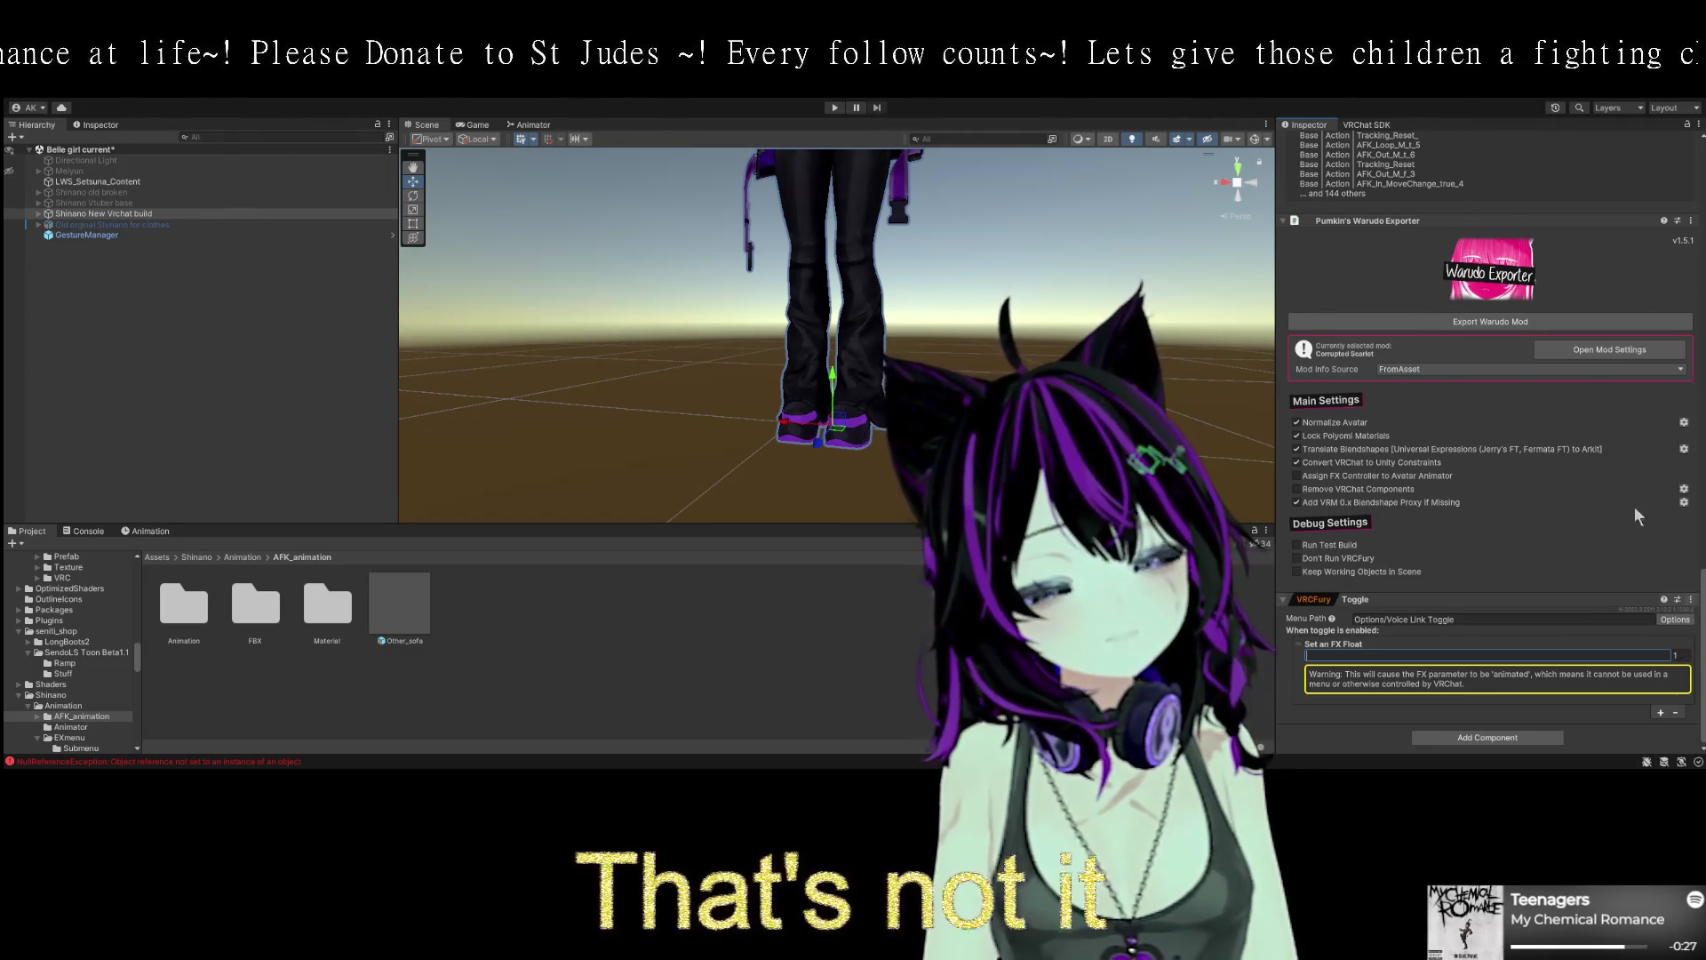
pyautogui.click(1676, 713)
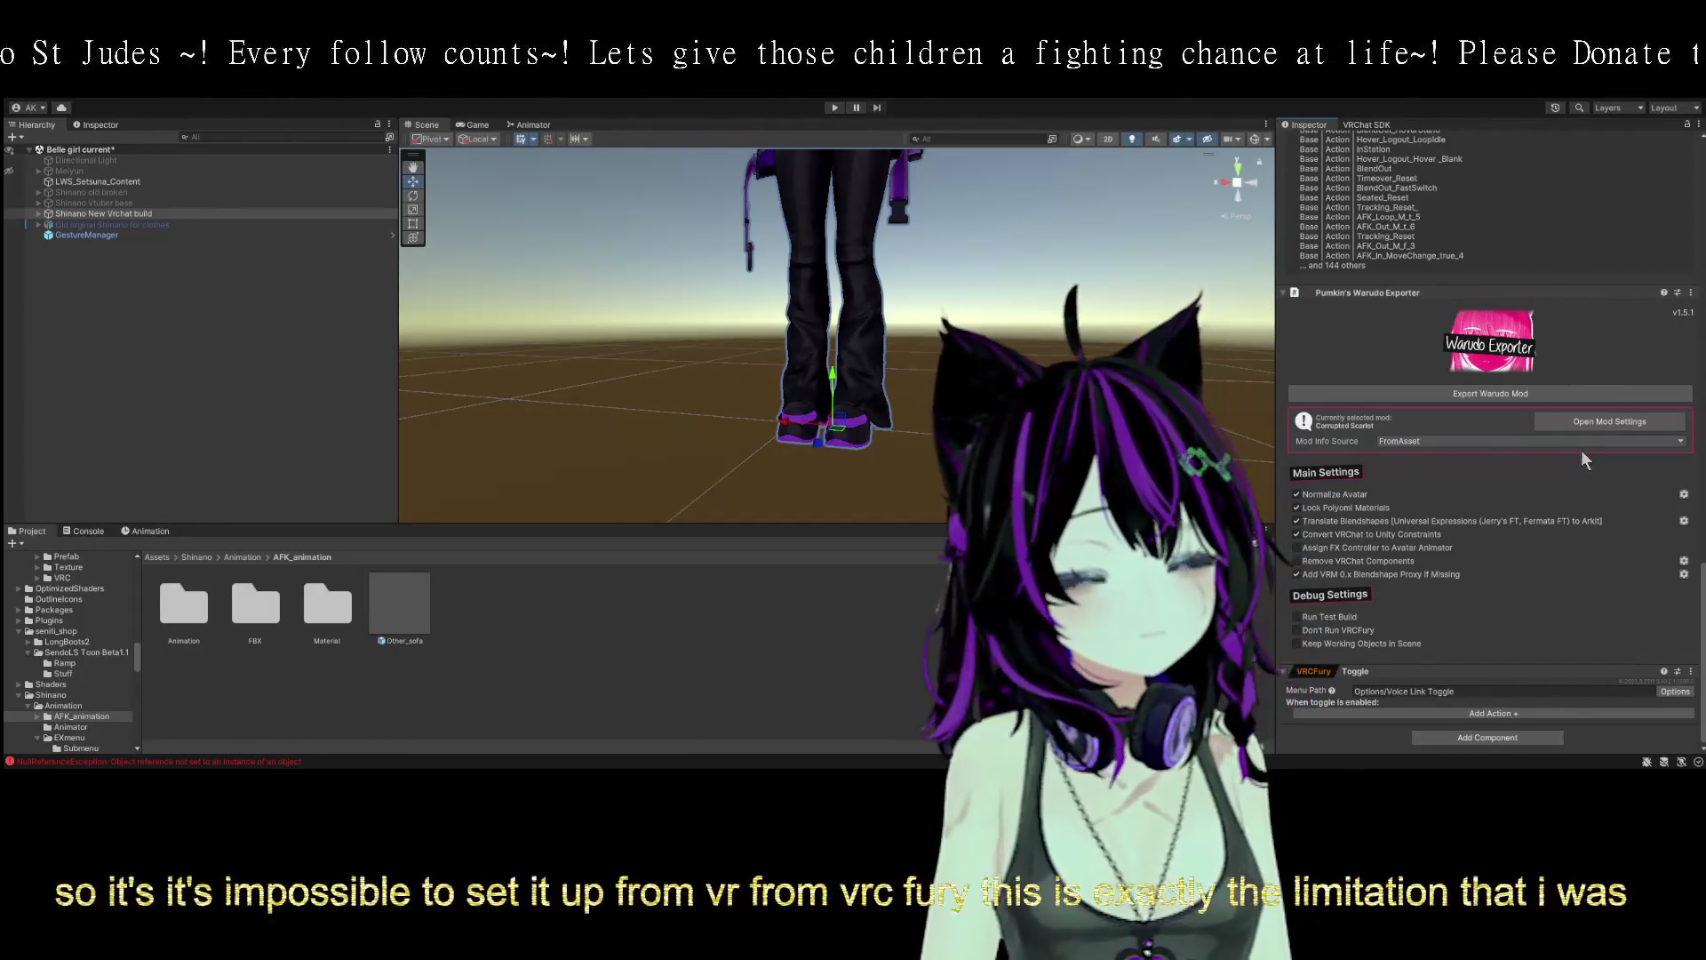
# - Undo the VRCFury Toggle, removing it from the avatar
pyautogui.scroll(10, 1557, 479)
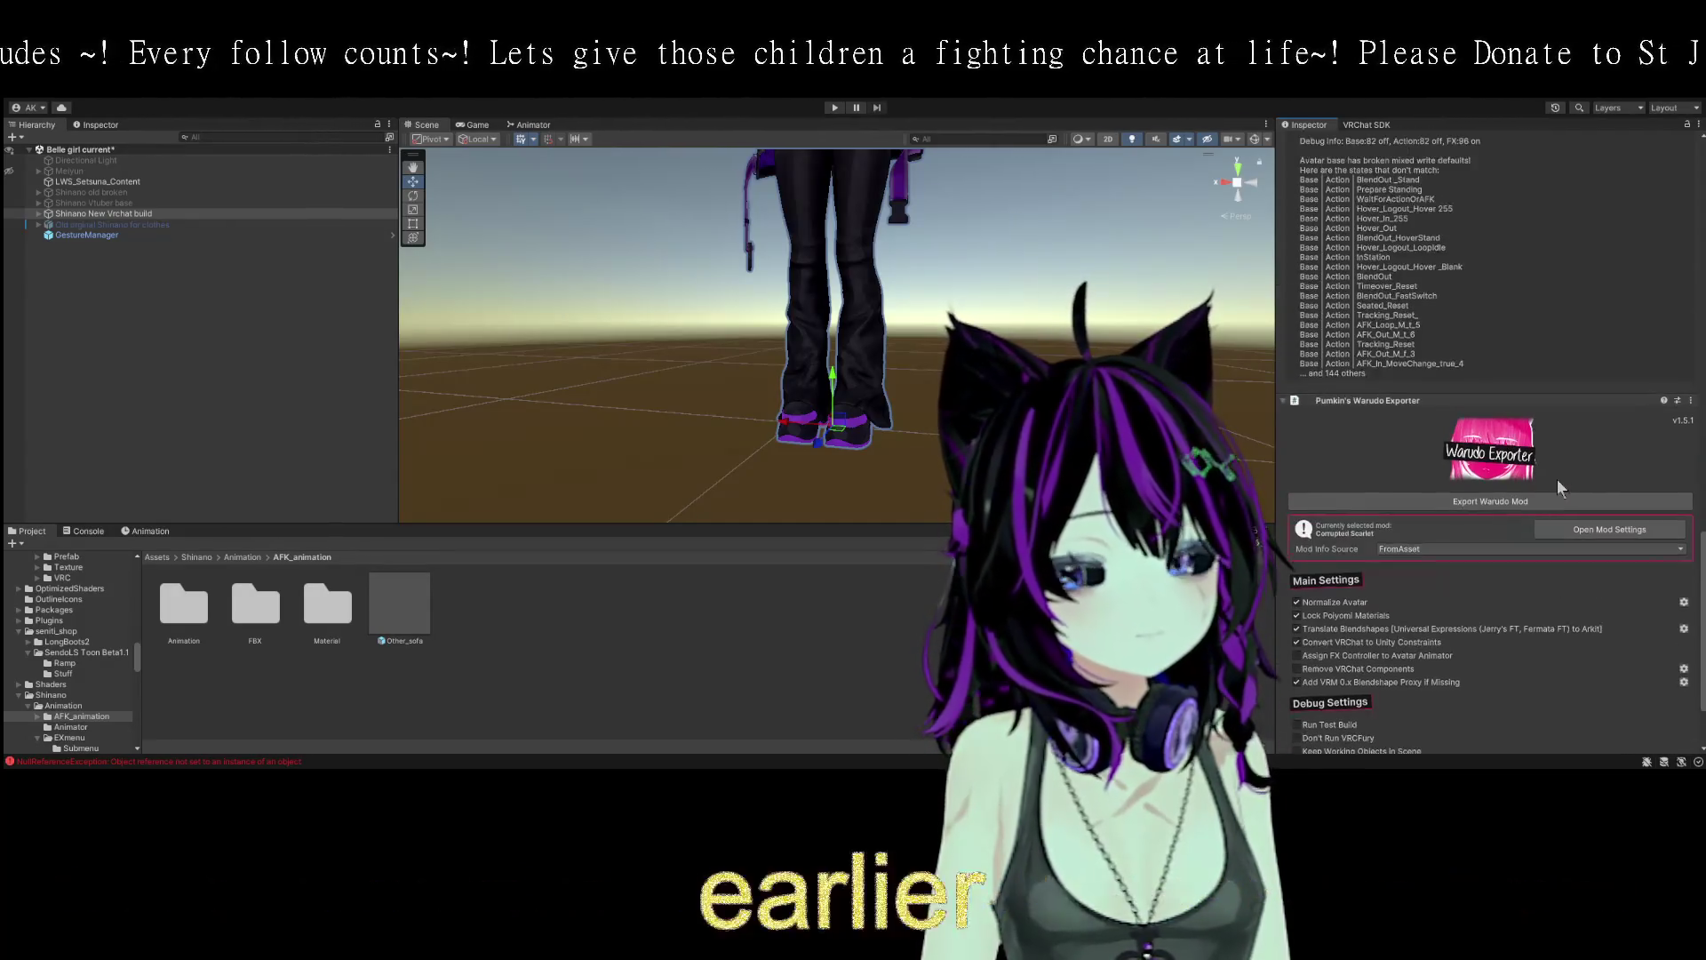
pyautogui.scroll(10, 1552, 482)
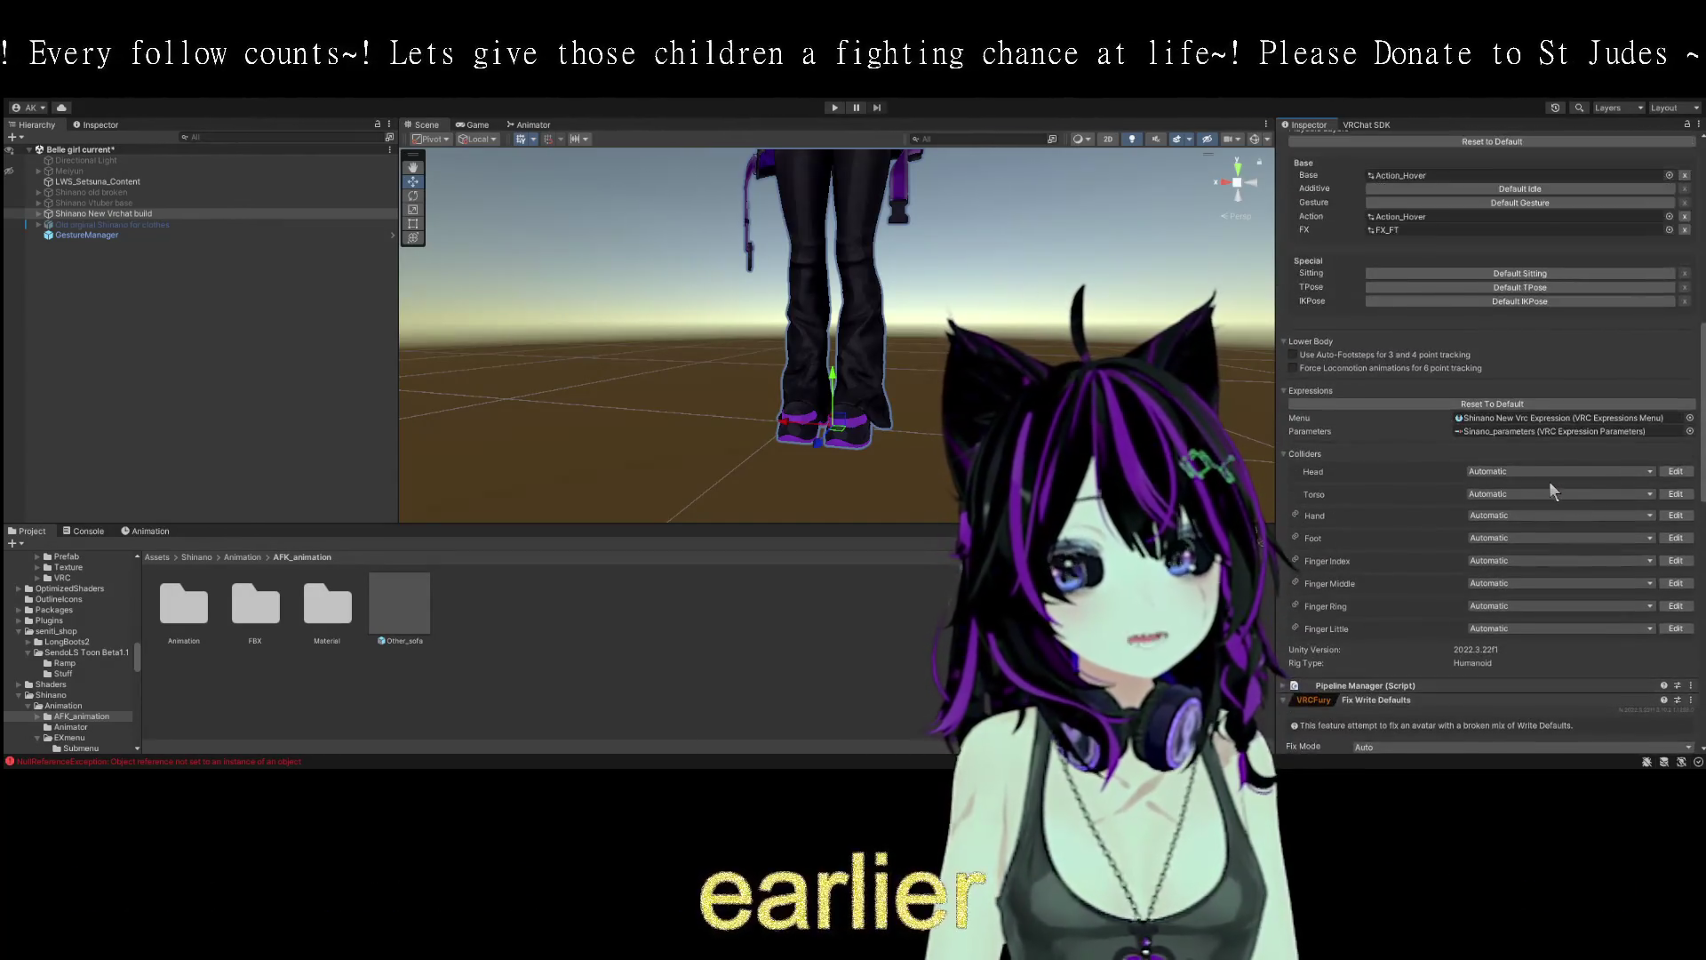
pyautogui.scroll(-10, 1546, 488)
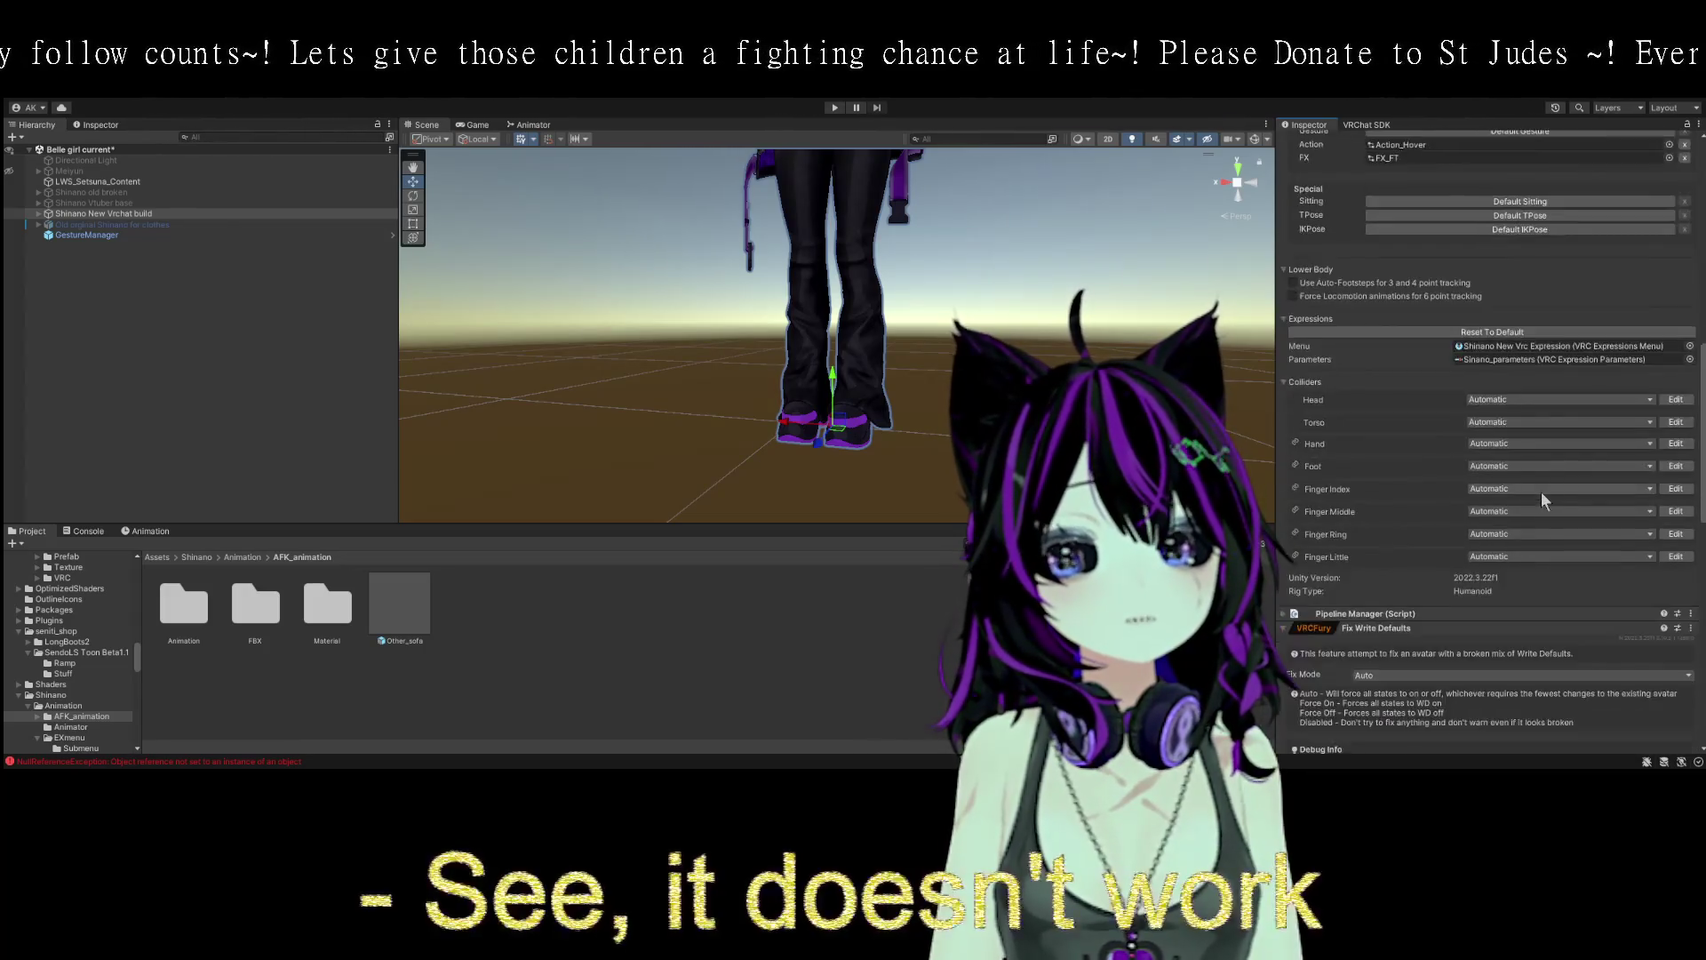
pyautogui.scroll(-5, 1534, 506)
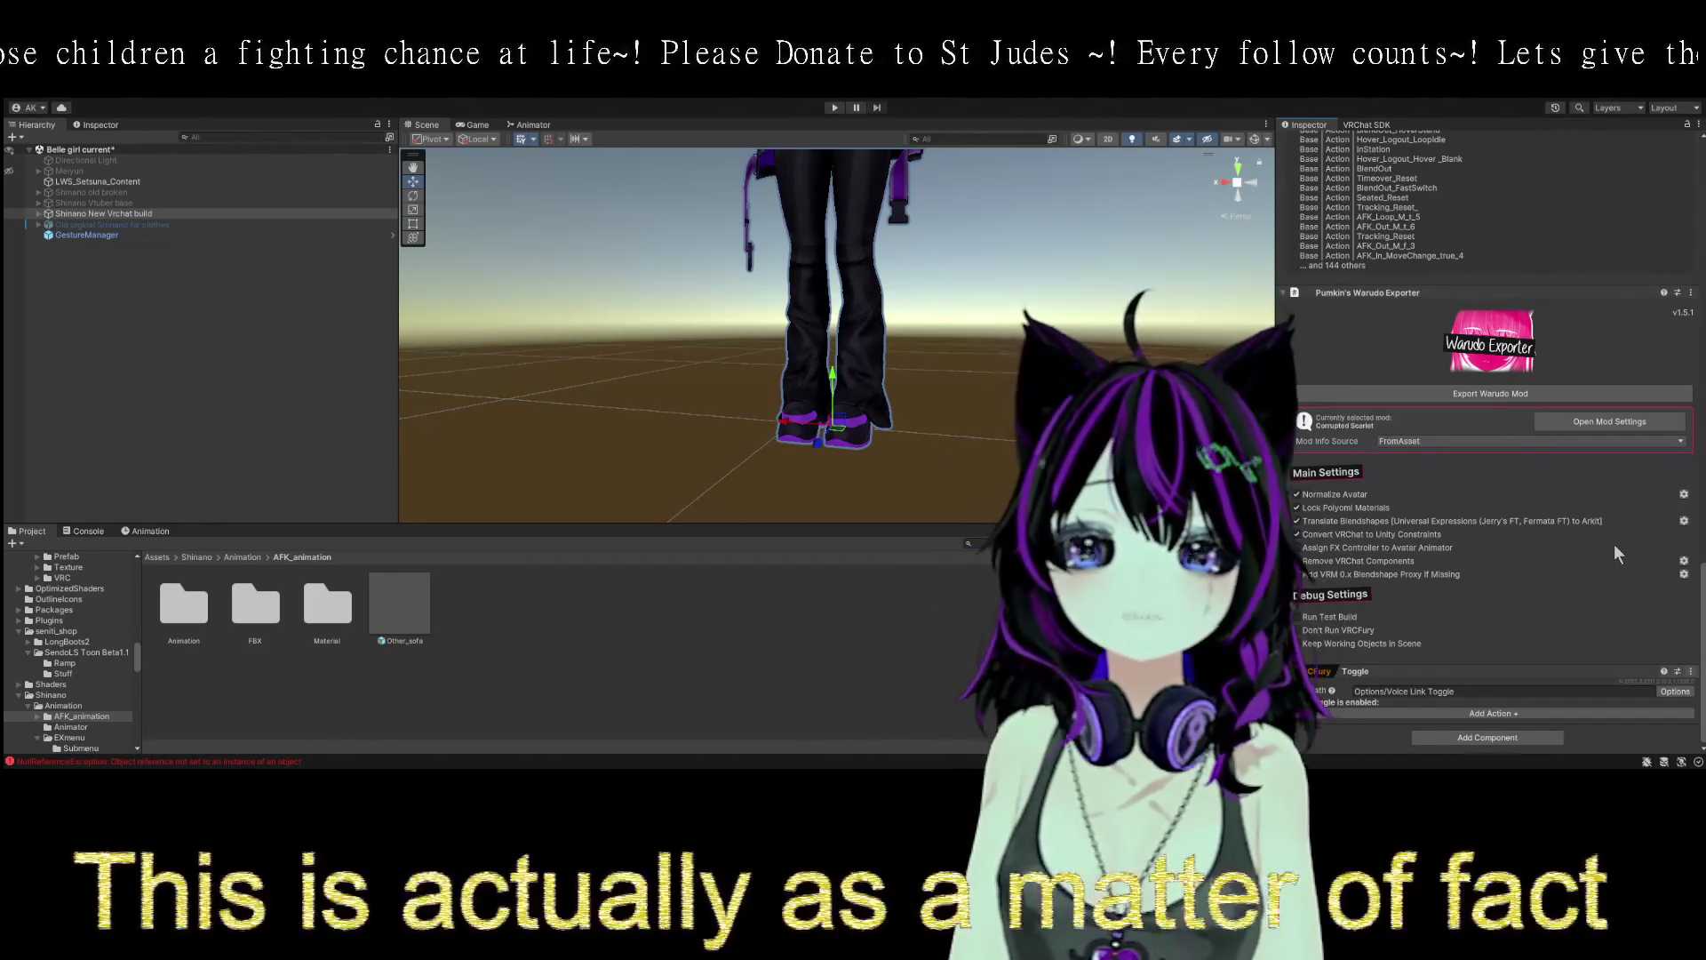
pyautogui.hotkey('ctrl', 'z')
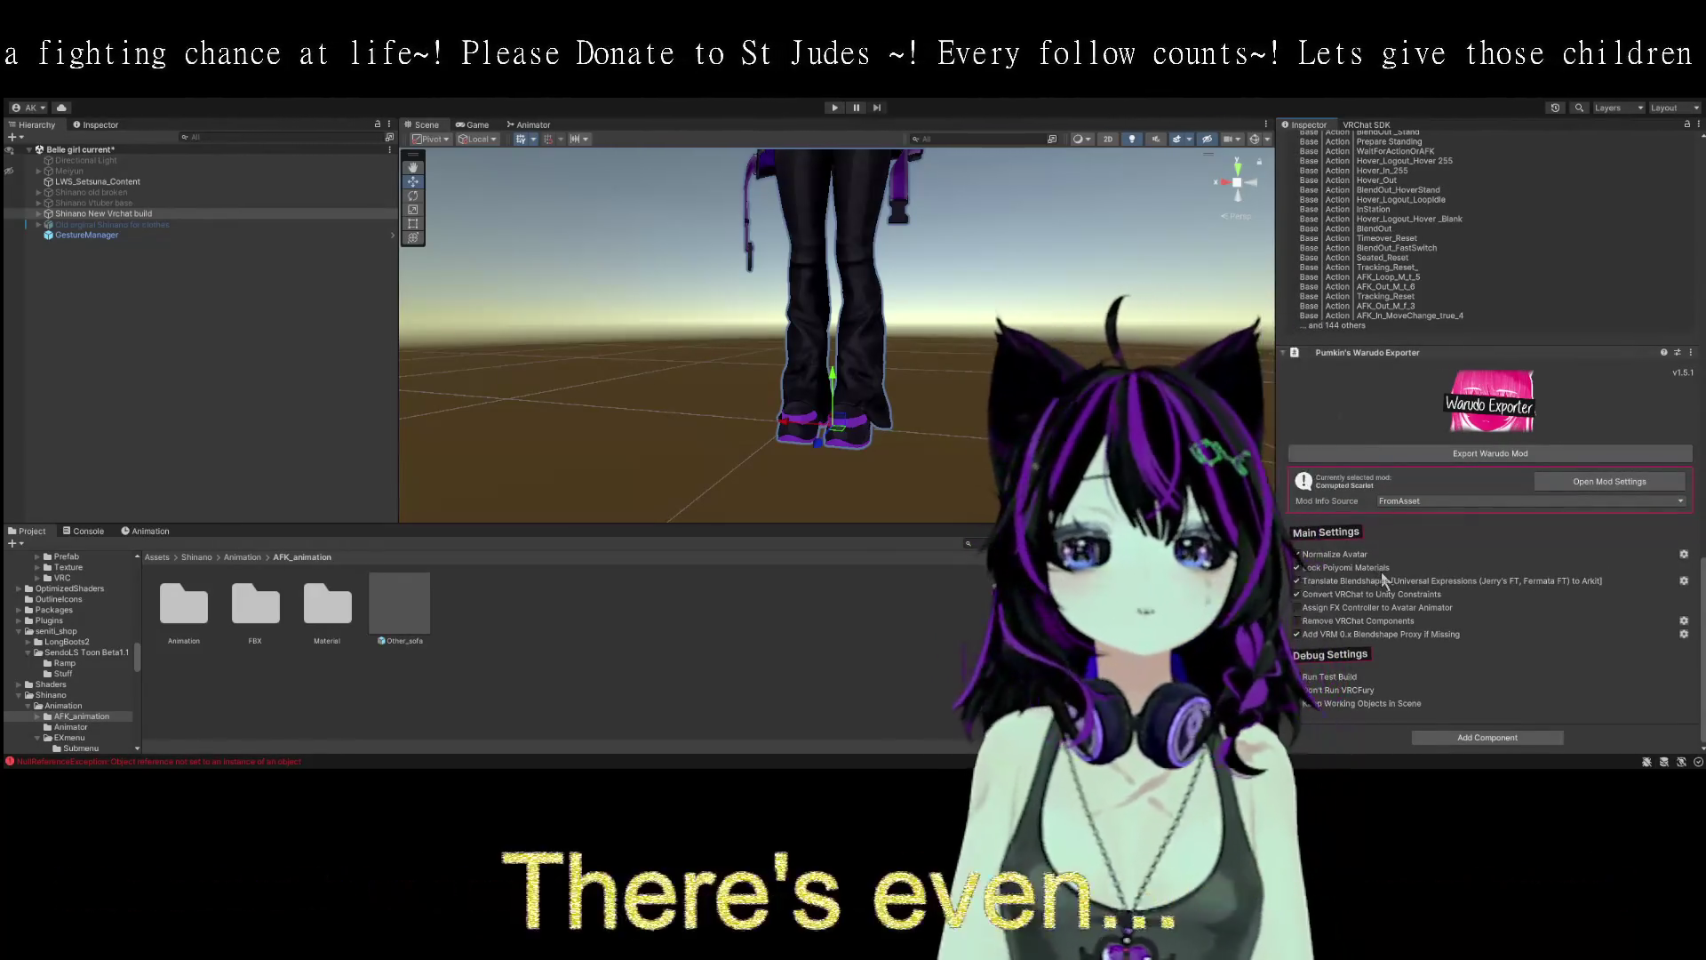
# - Switch to the Animator to view the Voice Effects layer's Blend Tree and Voice activator states
pyautogui.scroll(3, 1381, 572)
pyautogui.scroll(4, 1472, 596)
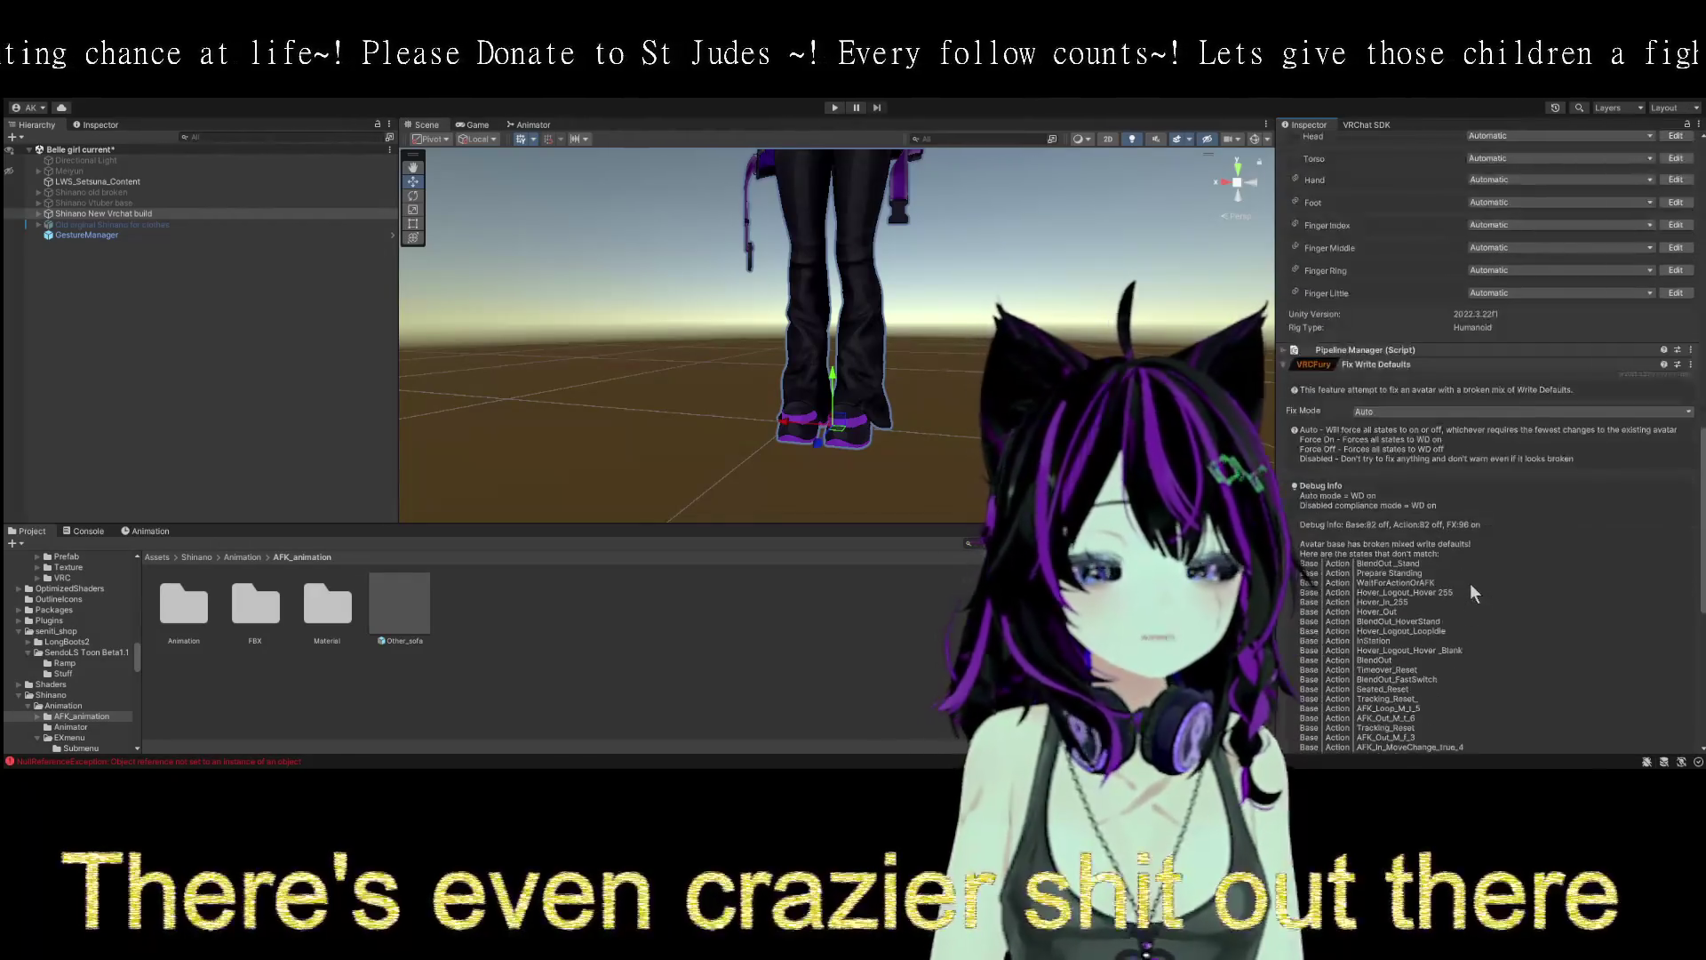
pyautogui.scroll(-6, 1470, 588)
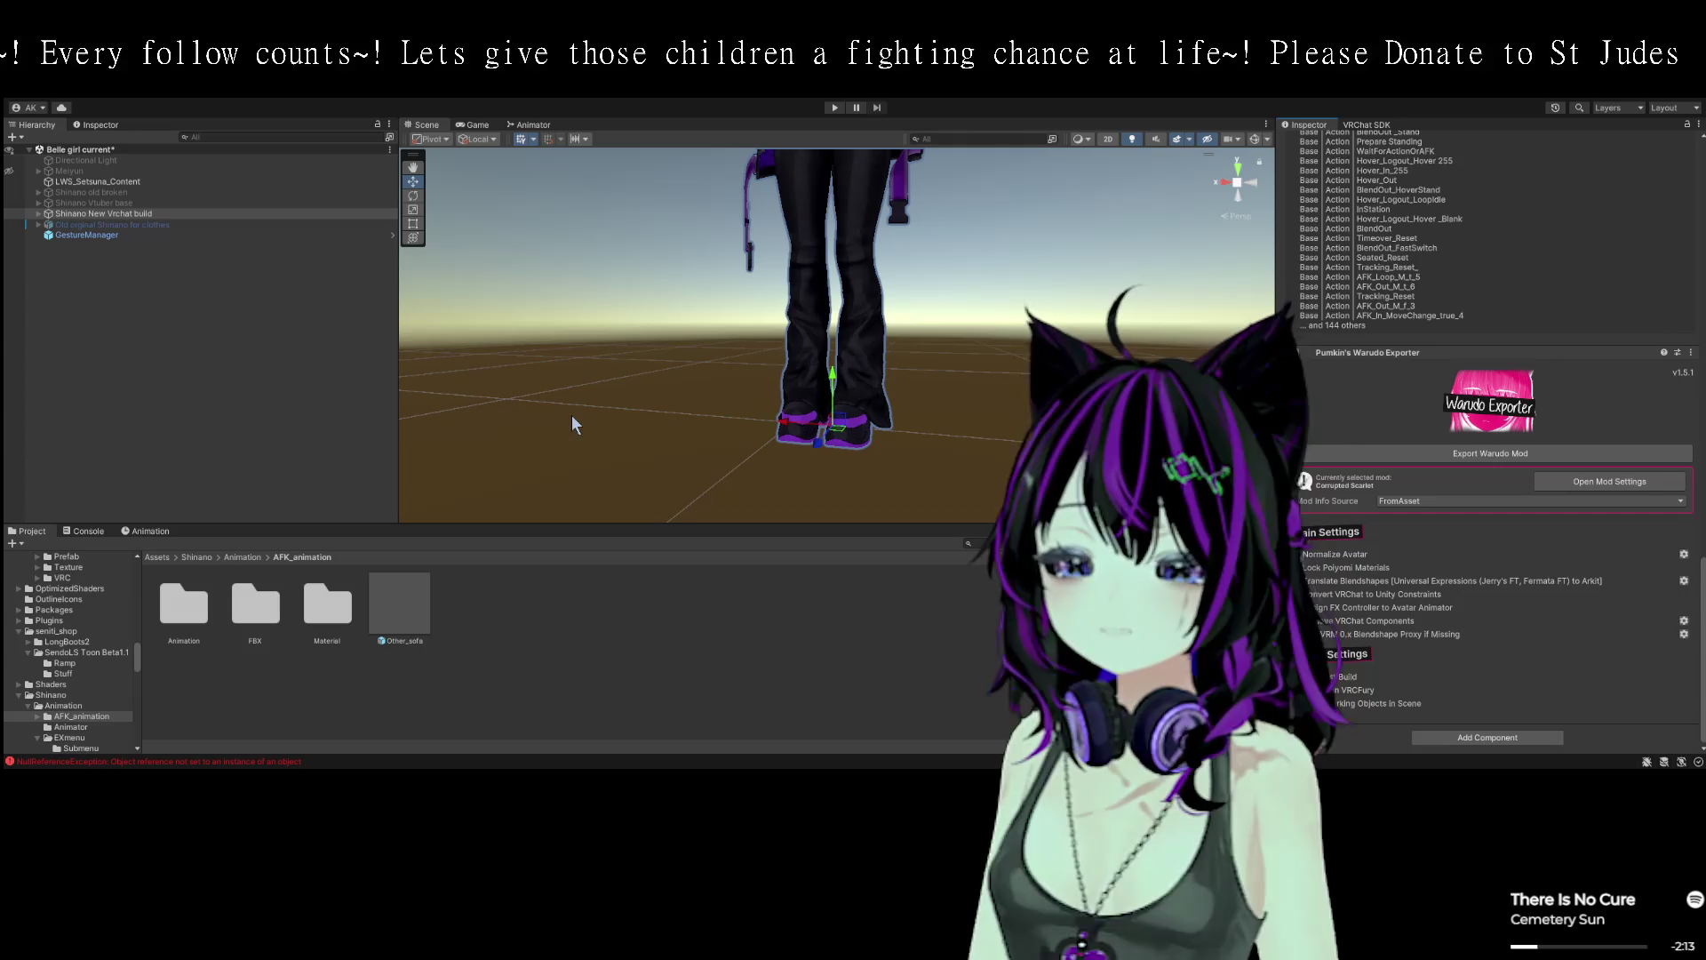
pyautogui.click(531, 125)
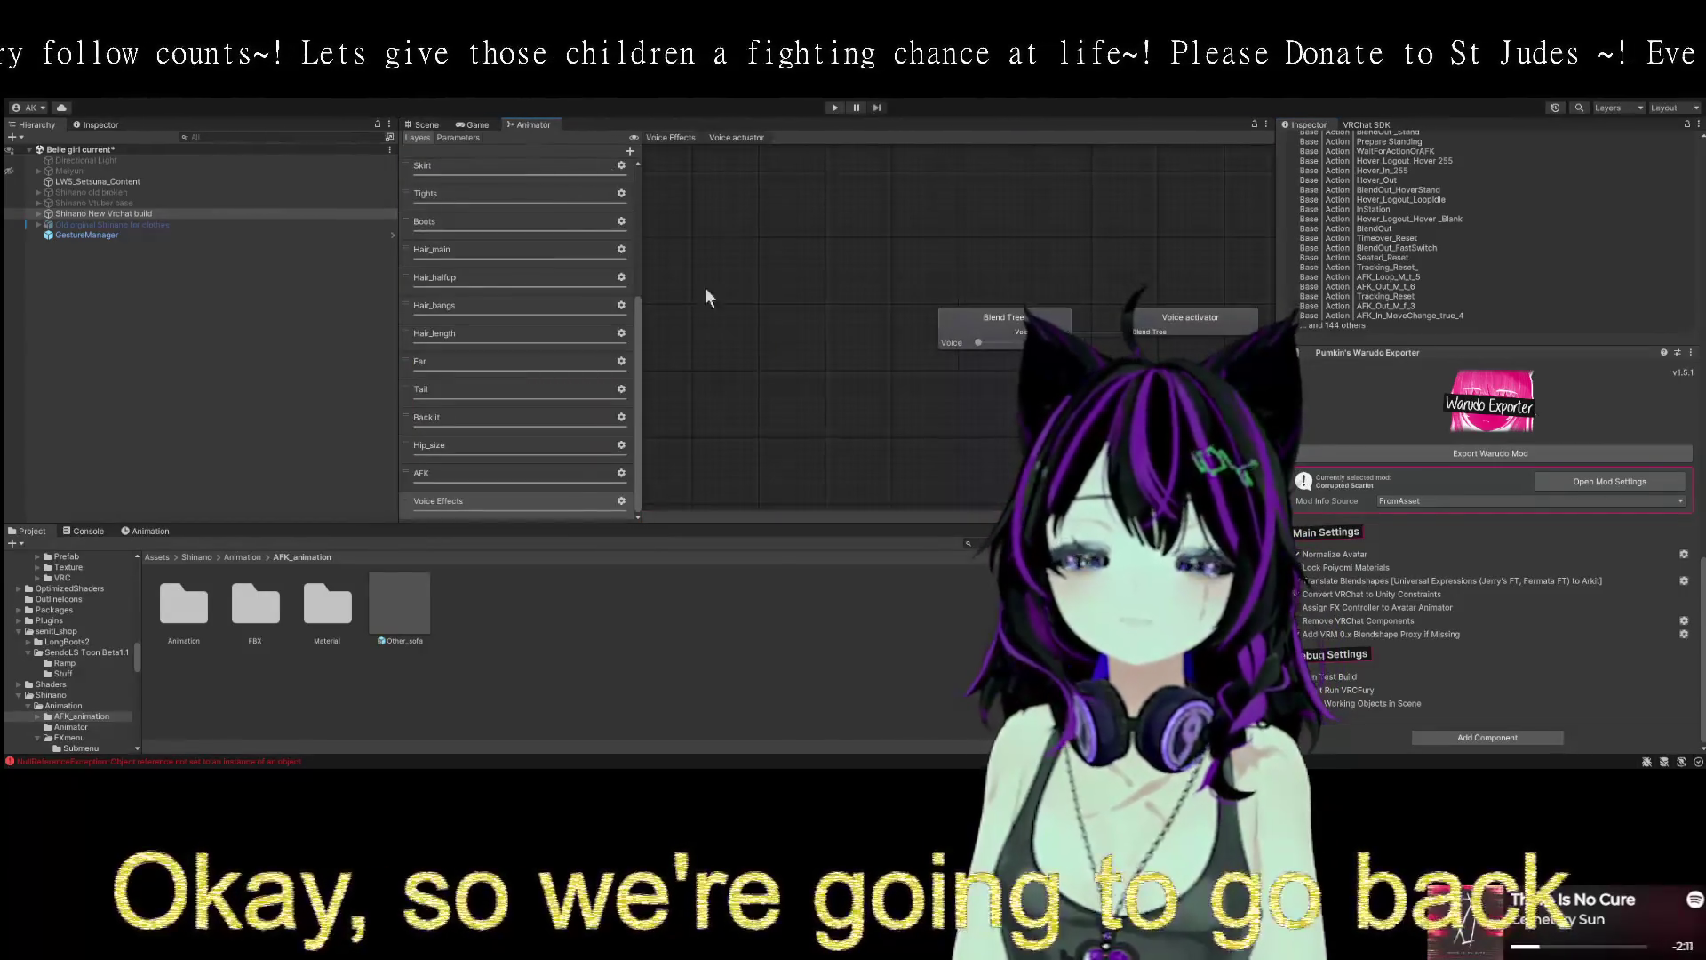
# - Pan the Voice Effects graph, then return to the avatar's 3D scene view and Hierarchy
pyautogui.moveTo(891, 467)
pyautogui.mouseDown()
pyautogui.moveTo(752, 460)
pyautogui.moveTo(916, 451)
pyautogui.mouseUp()
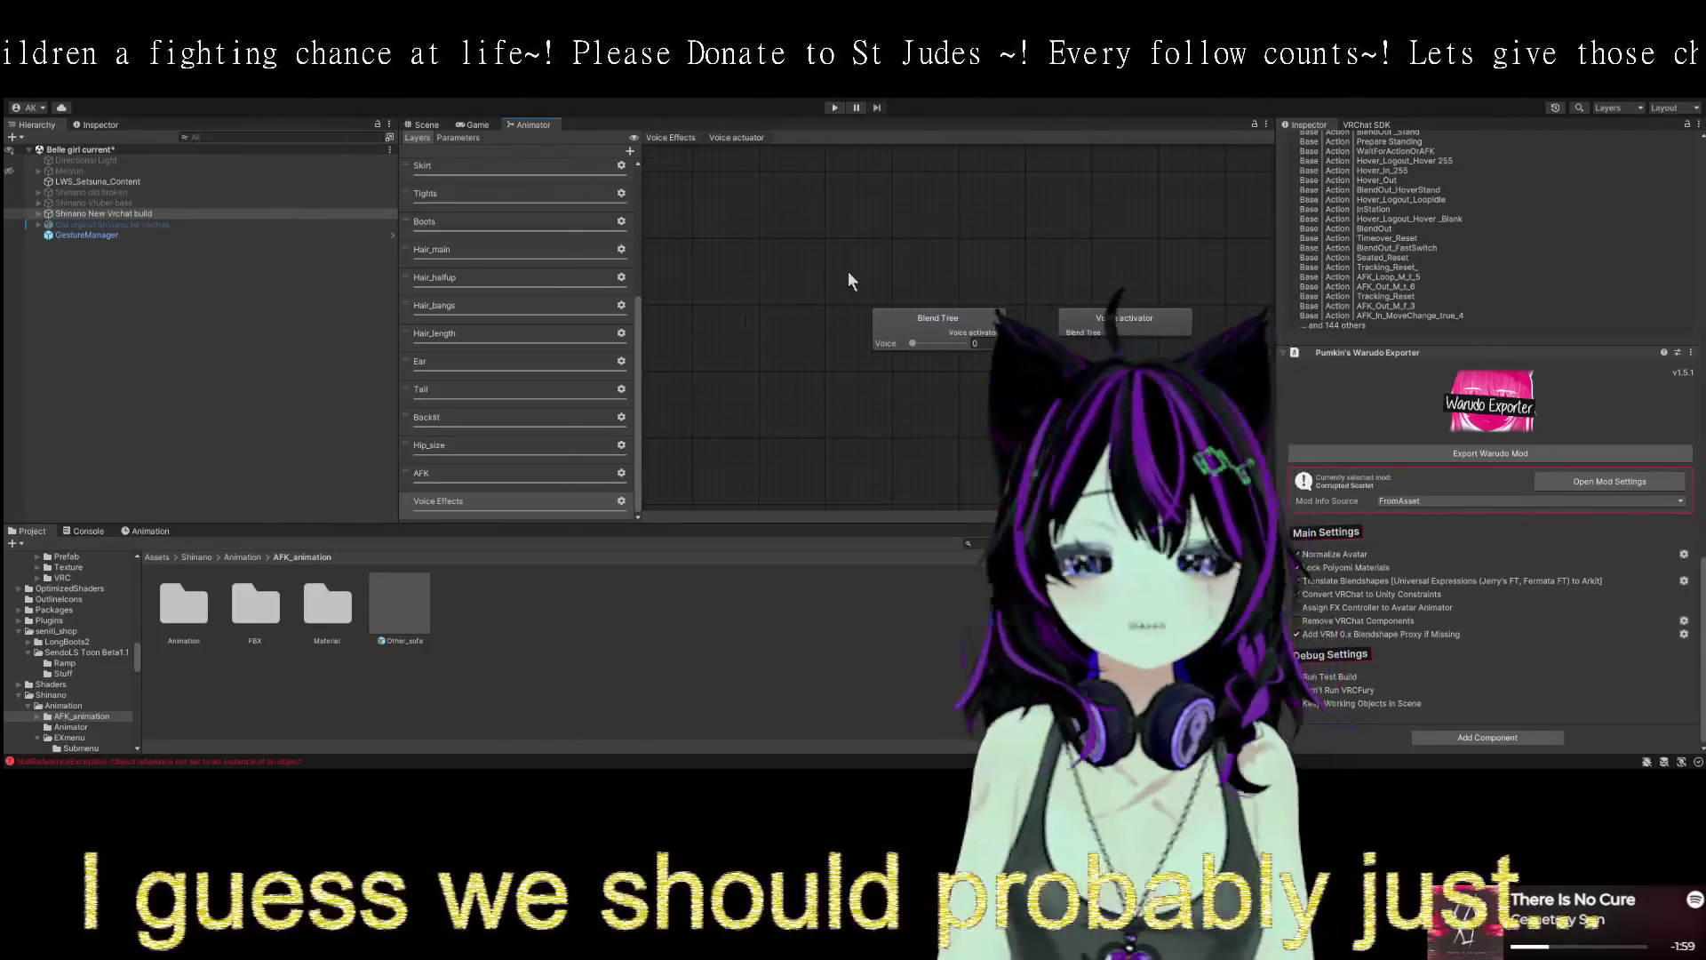
pyautogui.click(101, 124)
pyautogui.click(51, 124)
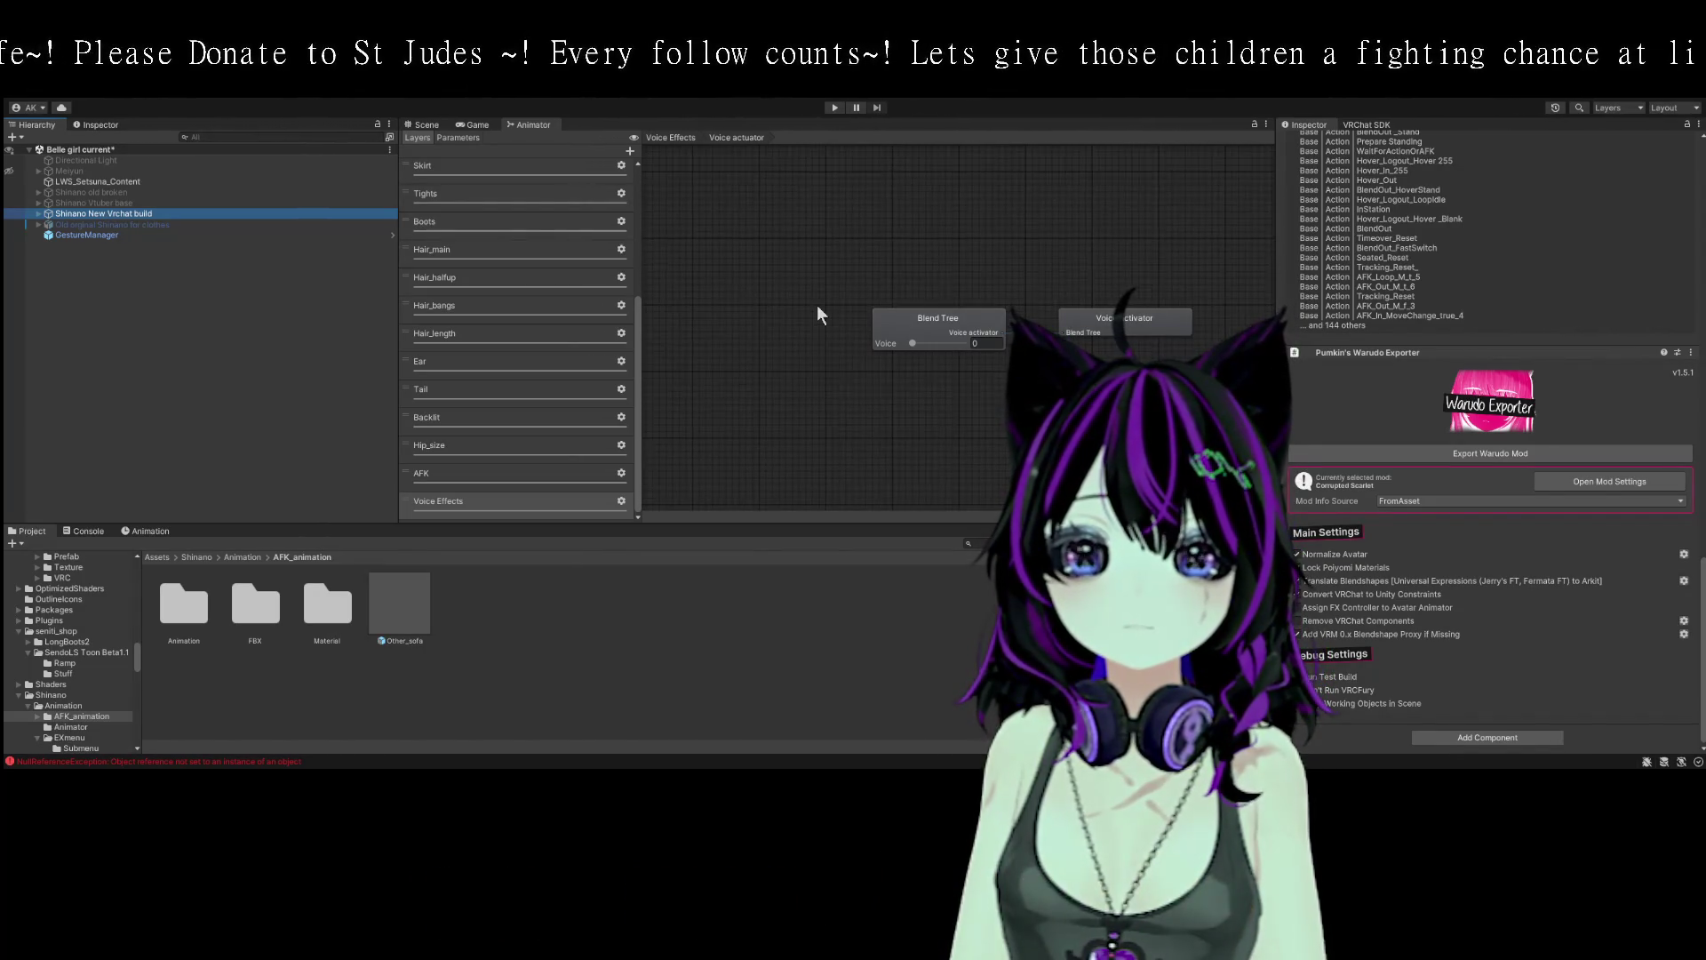
pyautogui.scroll(5, 844, 271)
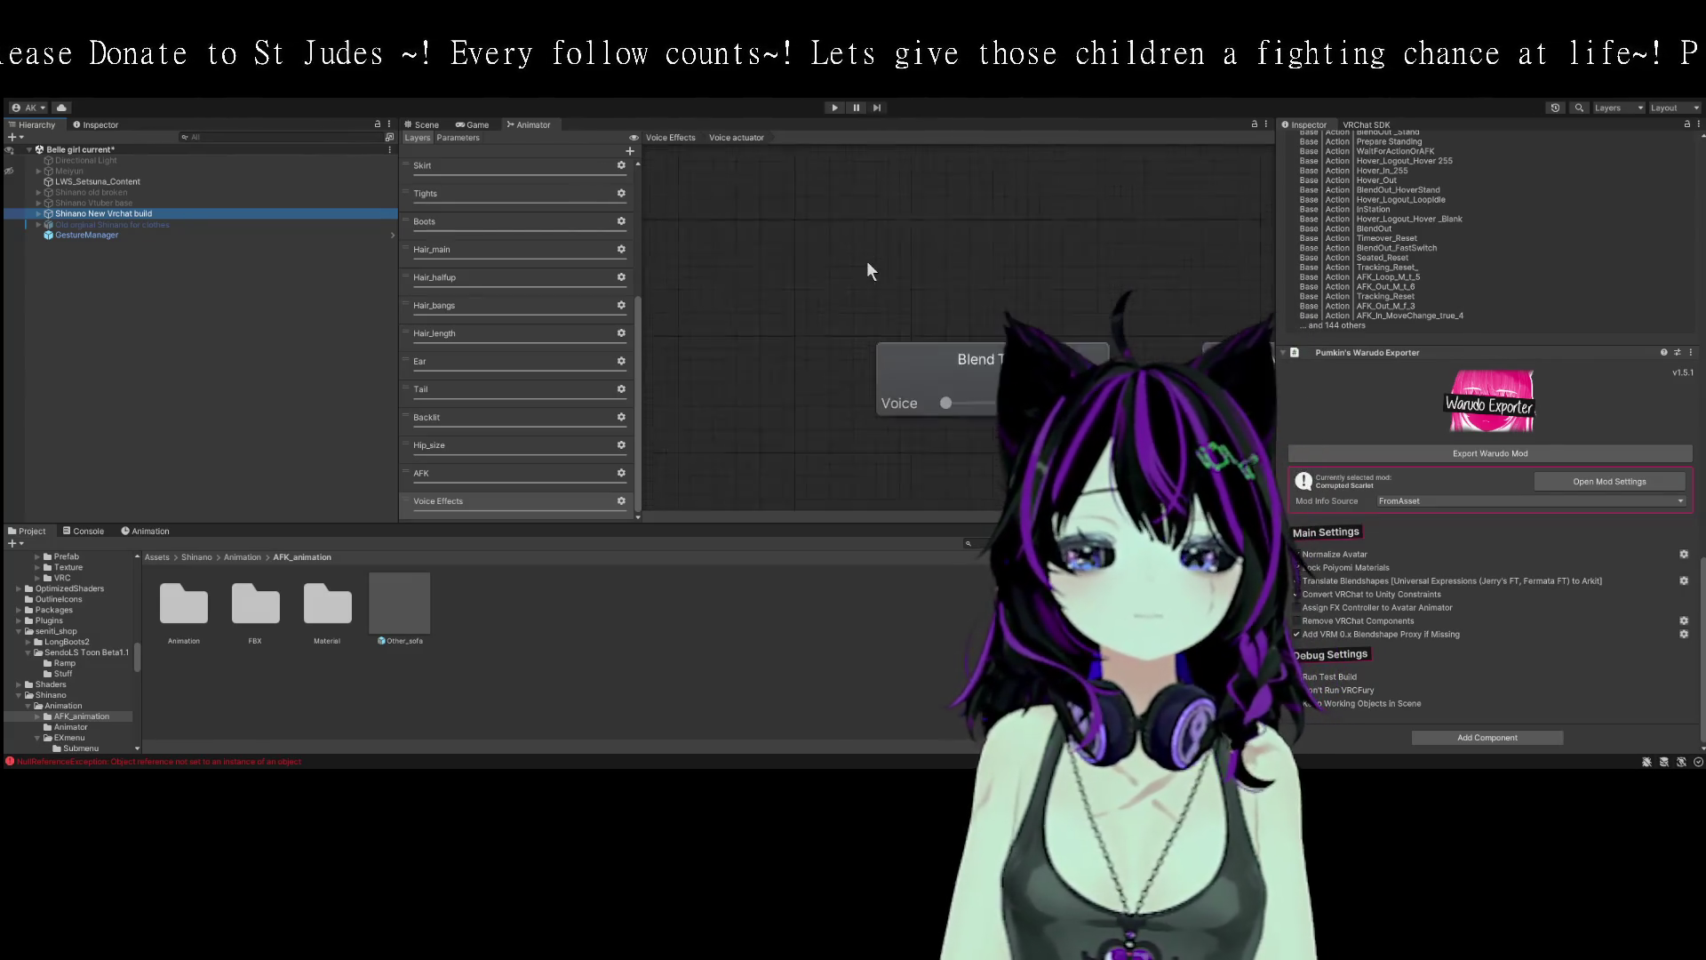
pyautogui.scroll(1, 860, 264)
pyautogui.click(96, 125)
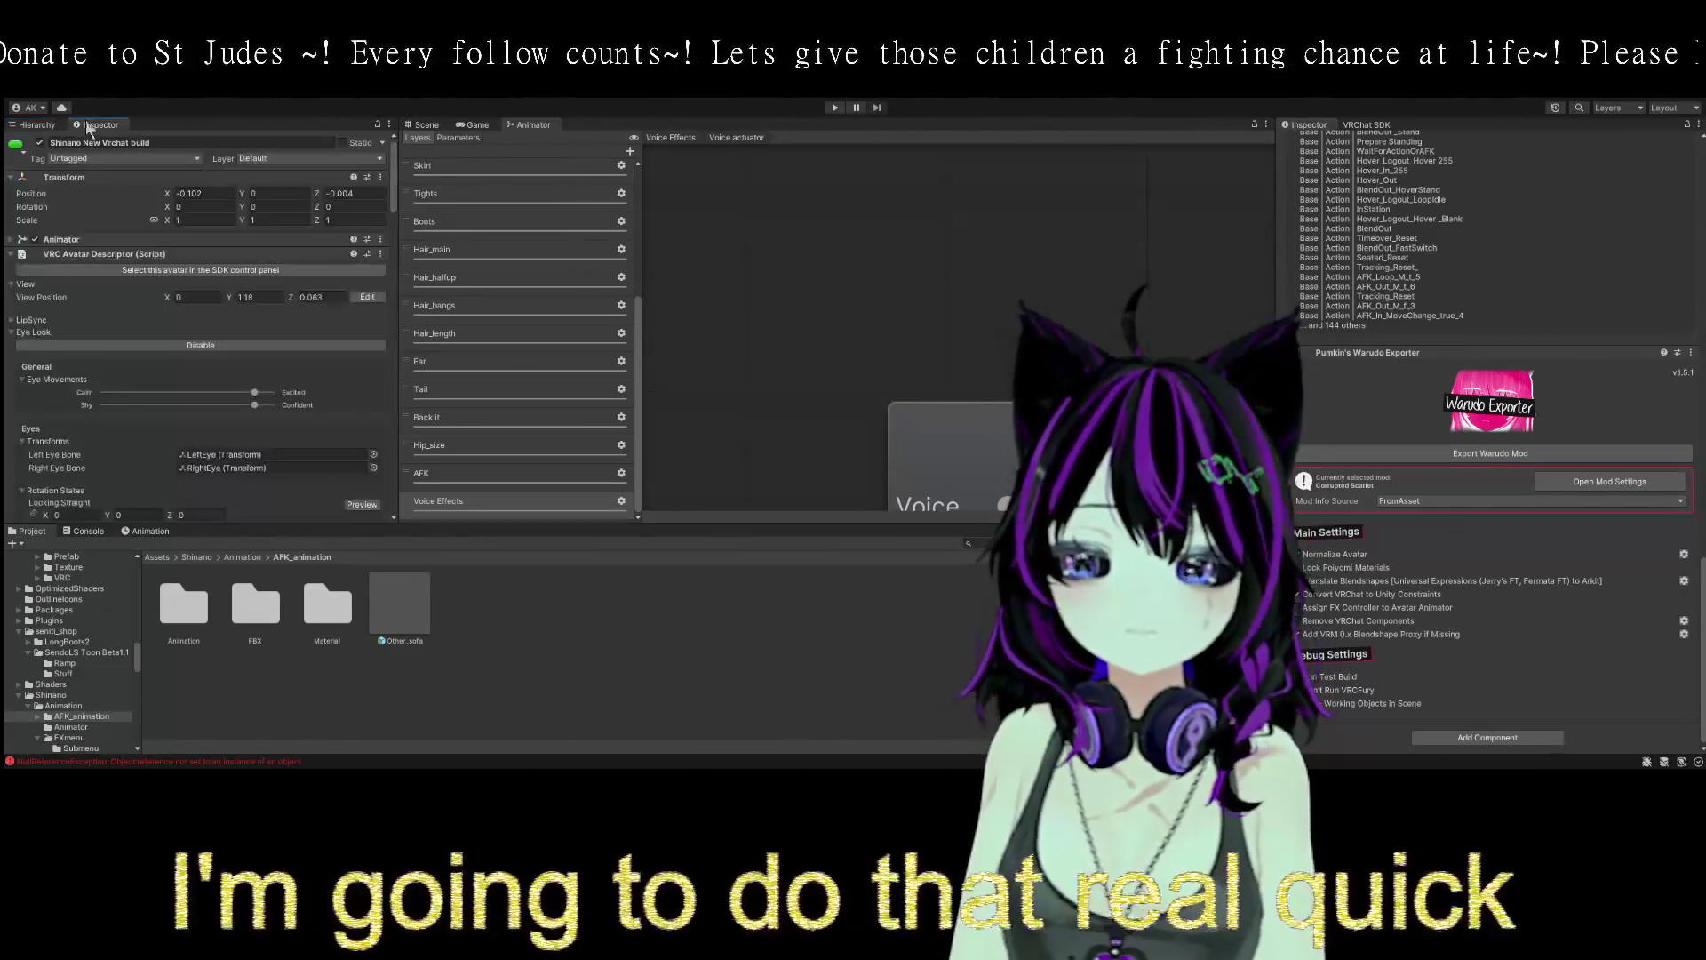
pyautogui.click(52, 124)
pyautogui.click(88, 124)
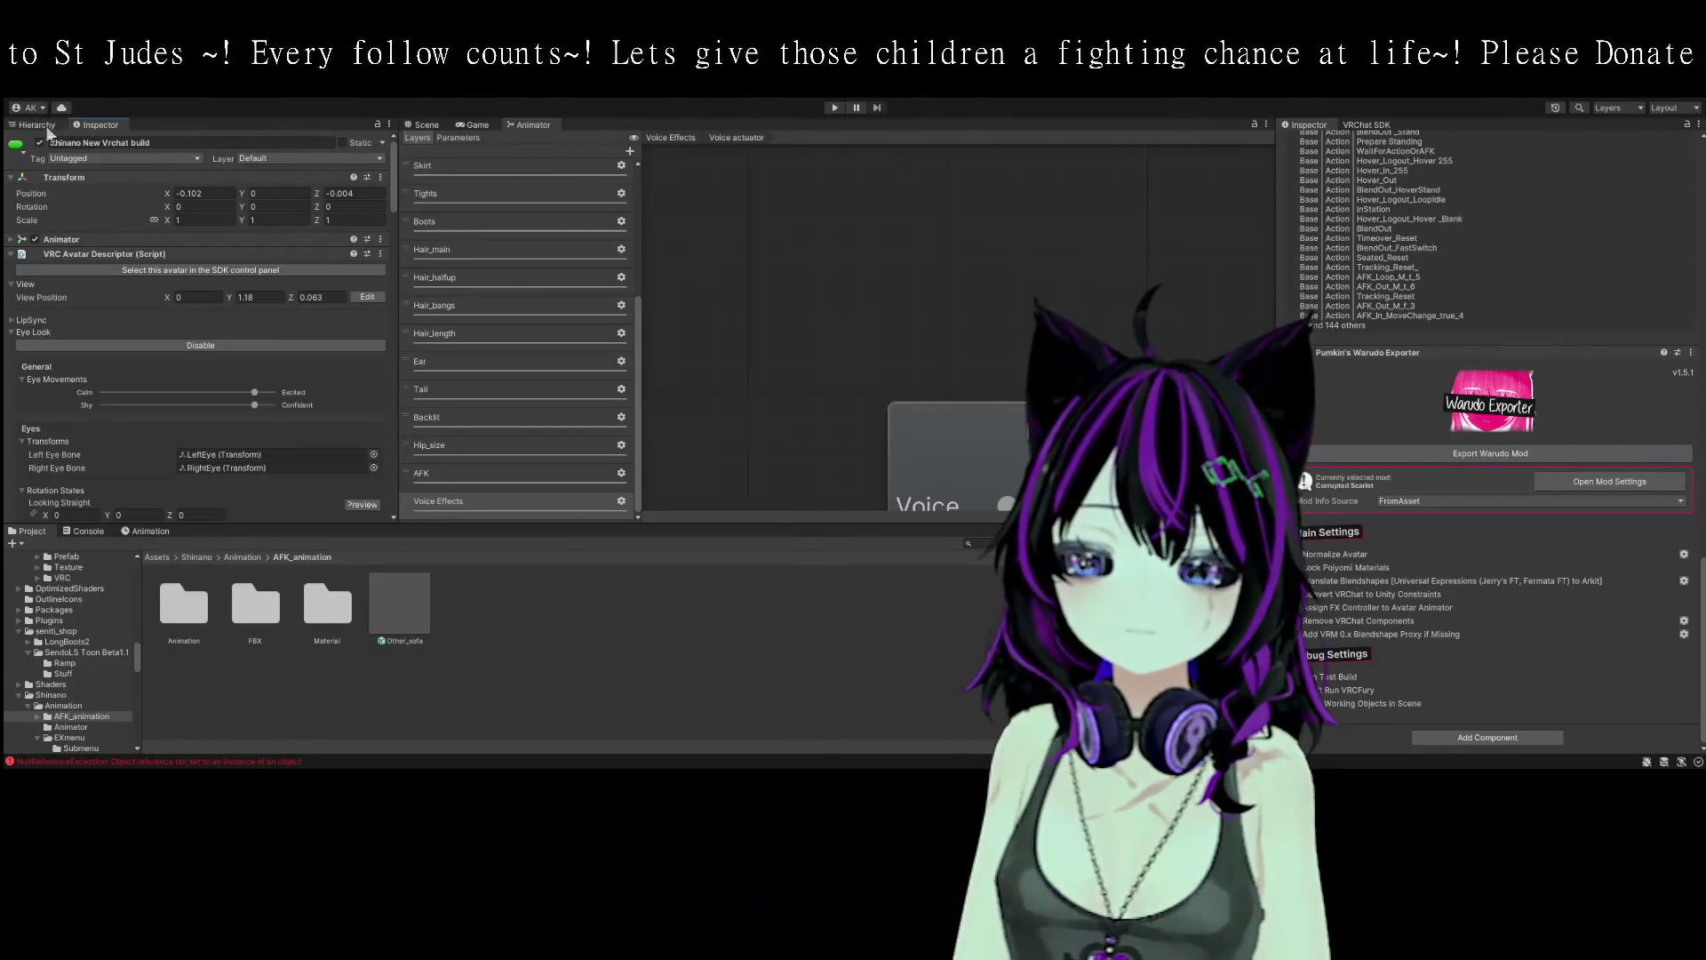
pyautogui.click(37, 124)
pyautogui.click(426, 124)
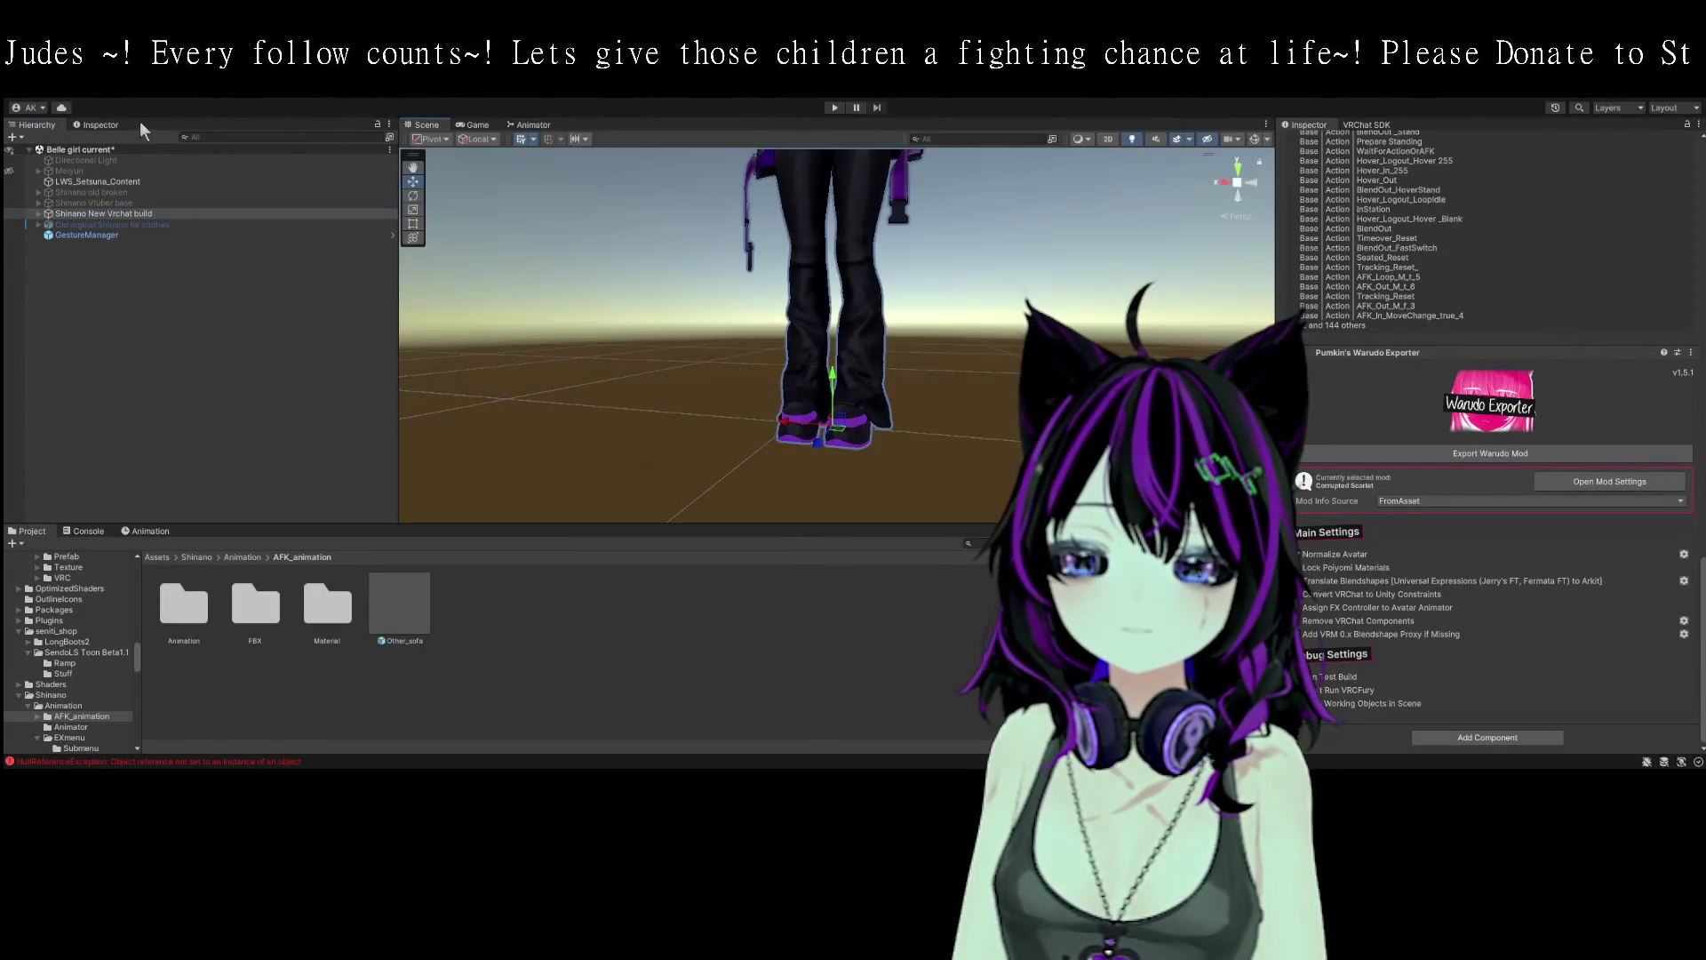
# - Select Shinano New Vrchat build and scroll its Inspector to Pumkin's Warudo Exporter
pyautogui.click(96, 124)
pyautogui.click(38, 124)
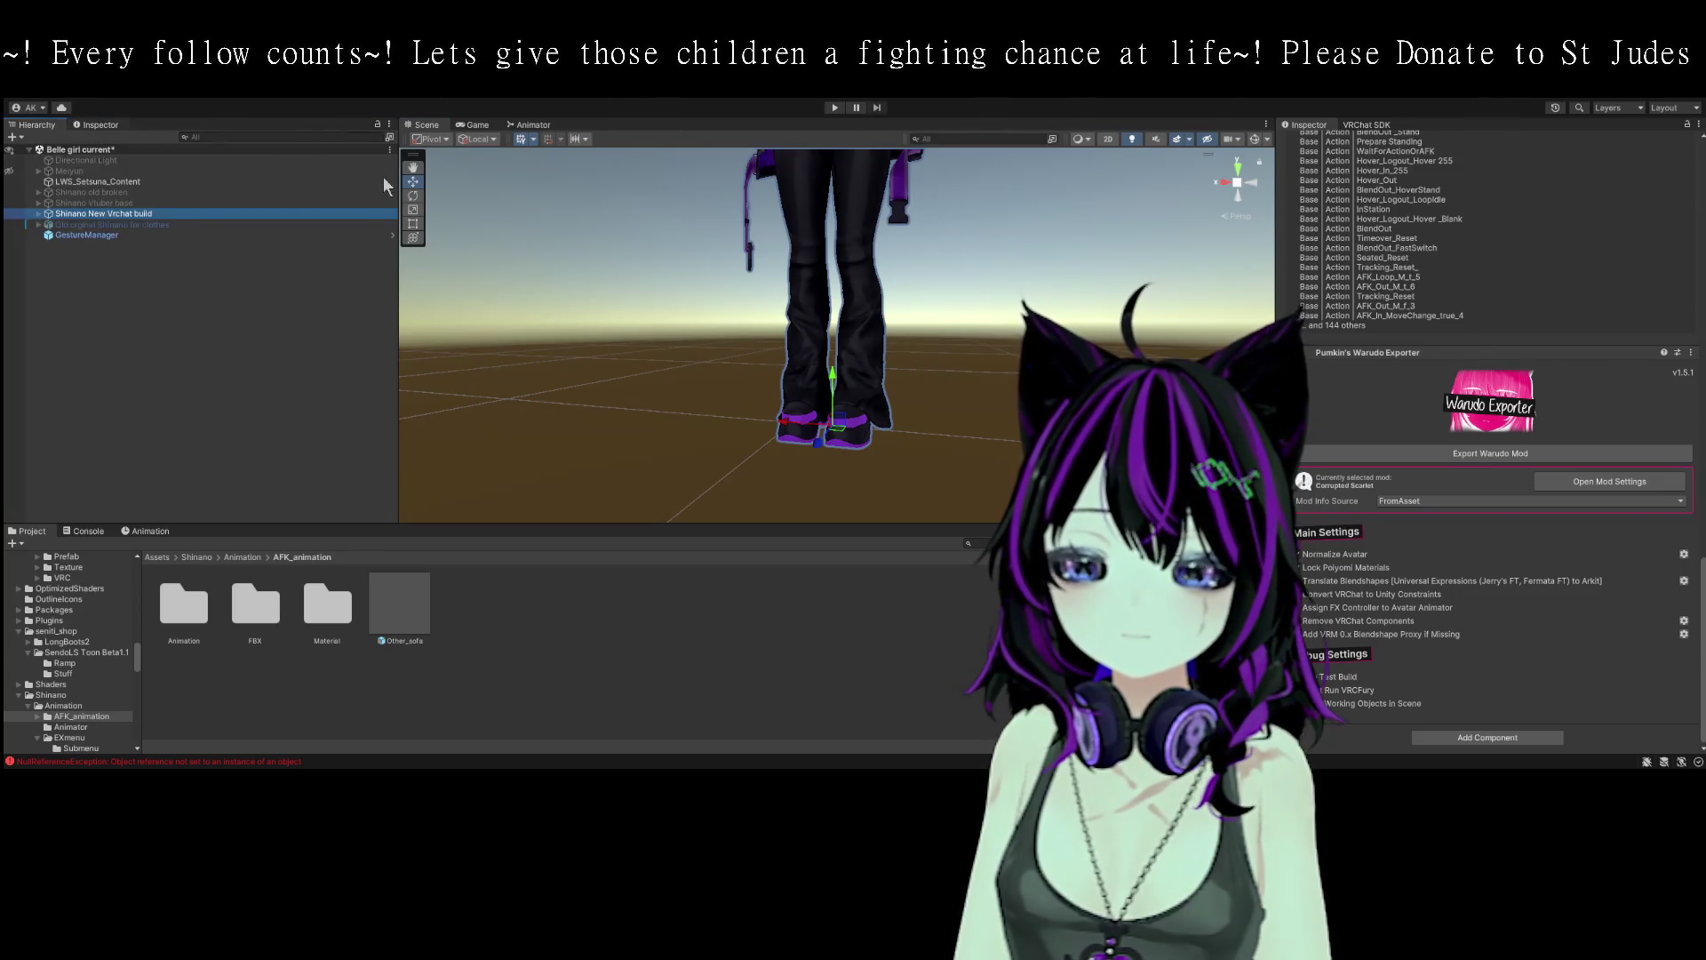
pyautogui.scroll(3, 865, 247)
pyautogui.click(133, 213)
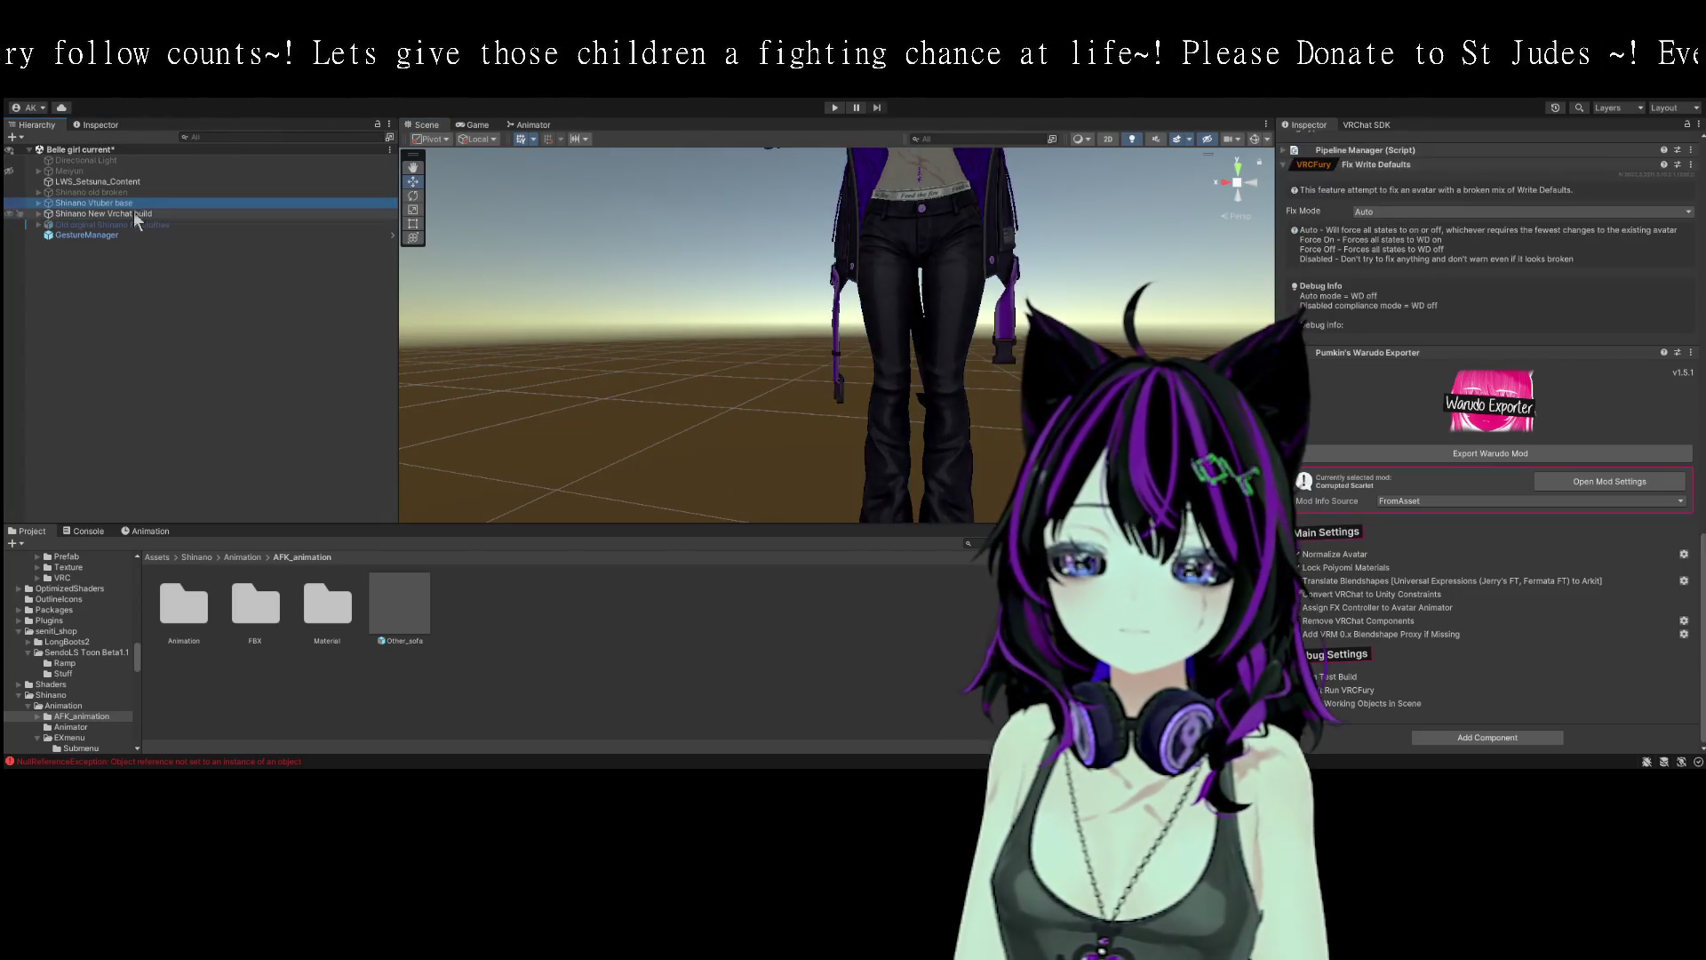
pyautogui.scroll(10, 1369, 338)
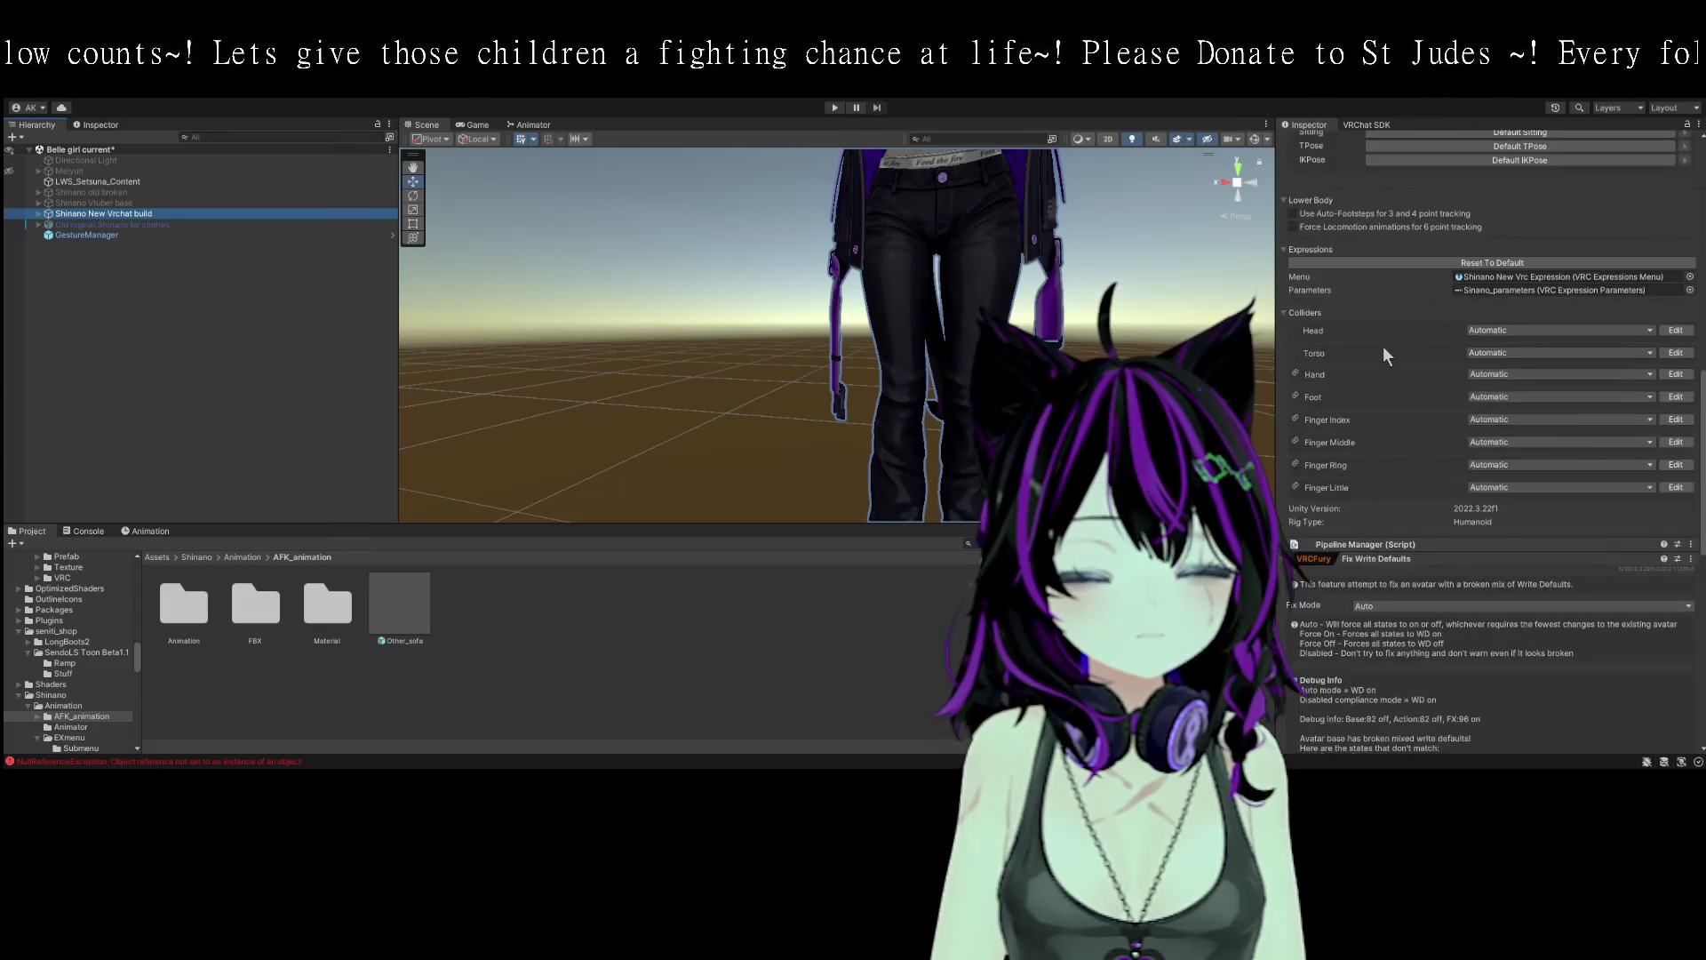
pyautogui.scroll(-2, 1408, 343)
pyautogui.scroll(-8, 1519, 501)
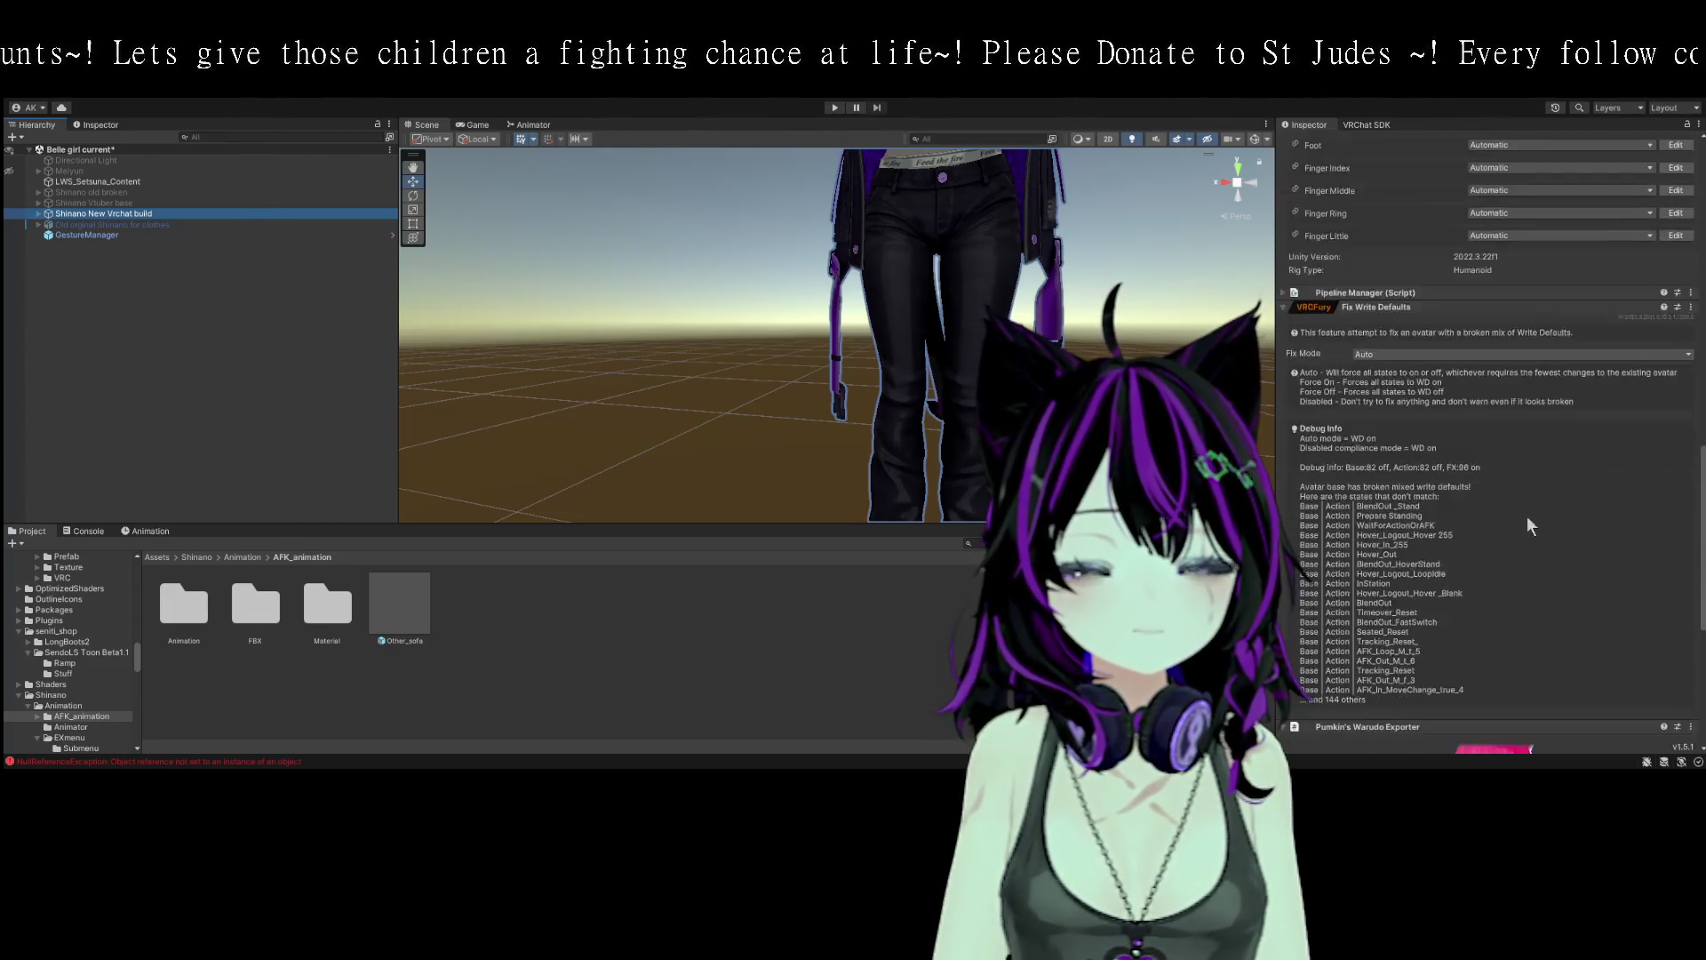
pyautogui.scroll(-2, 1533, 537)
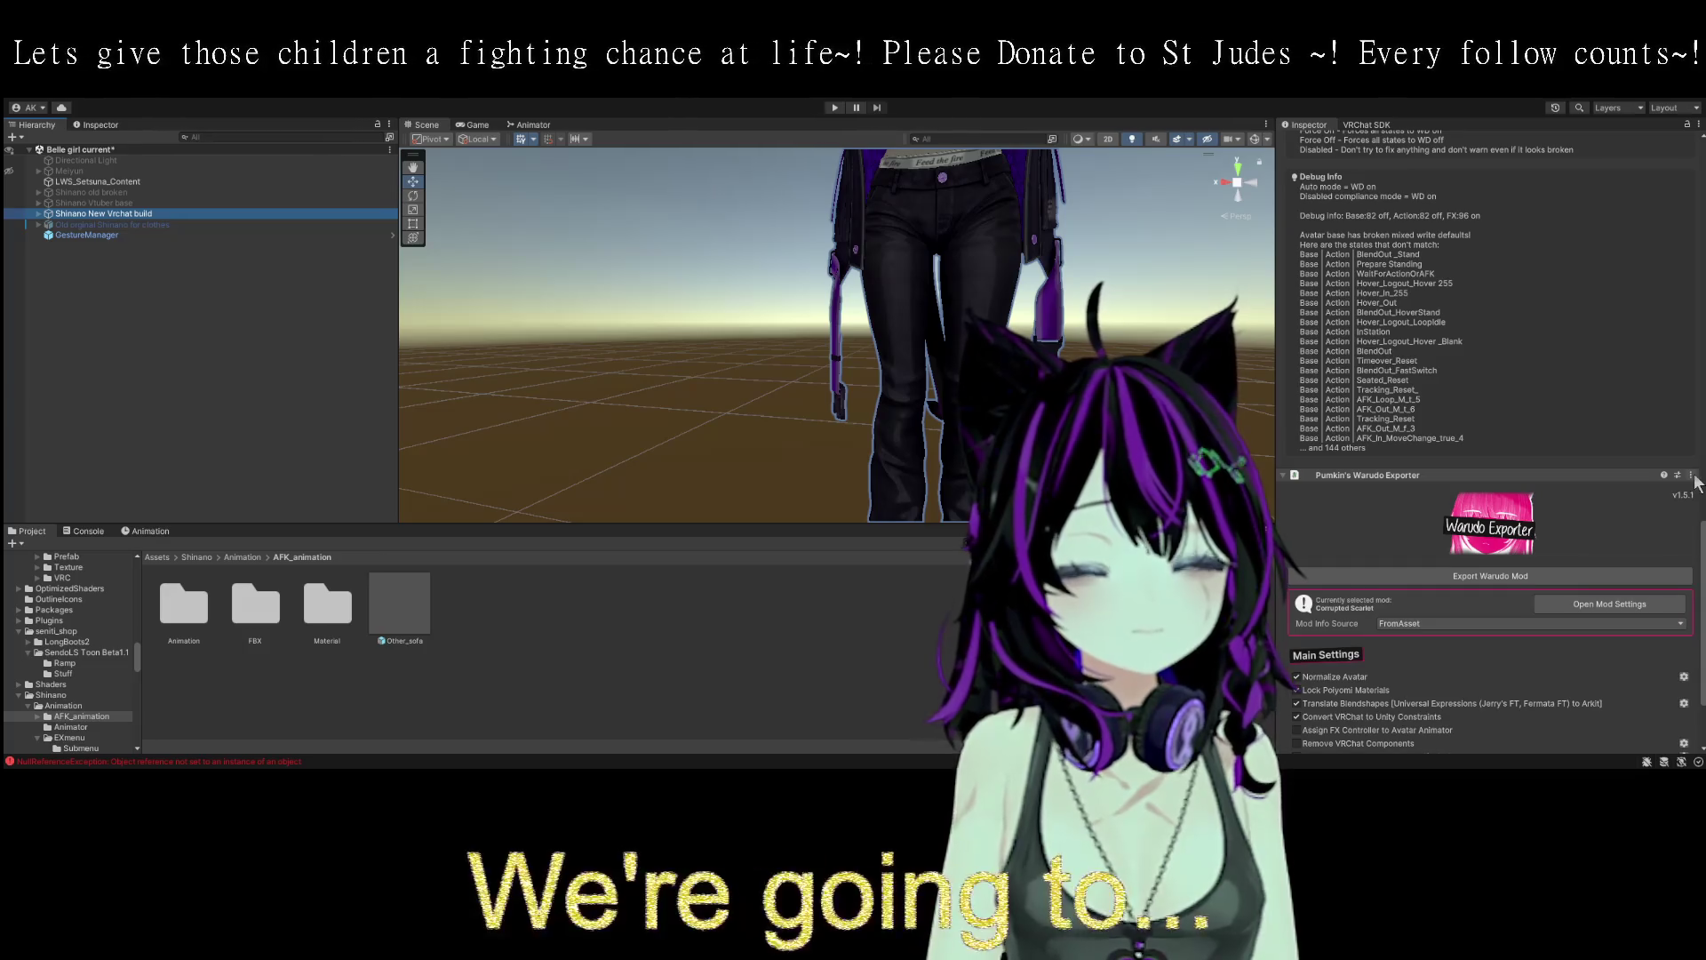
# - Remove the Warudo Exporter component and check the Avatar Descriptor's FX_FT playable layer
pyautogui.click(1621, 509)
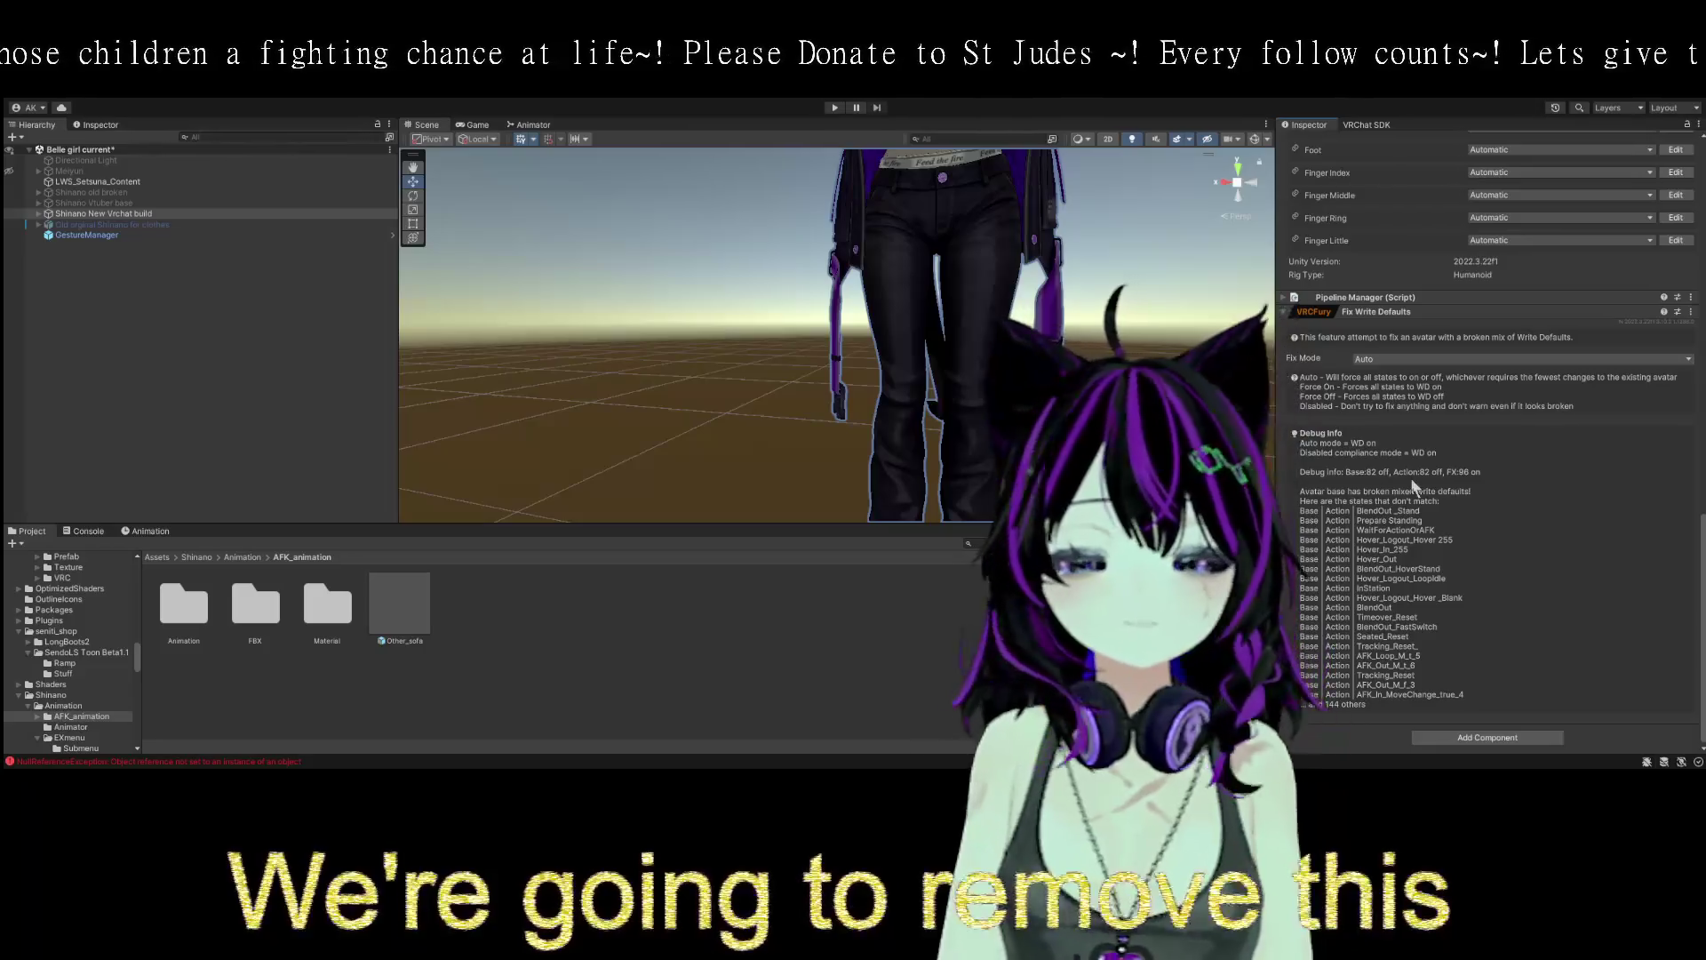
pyautogui.scroll(3, 1432, 466)
pyautogui.scroll(13, 1432, 466)
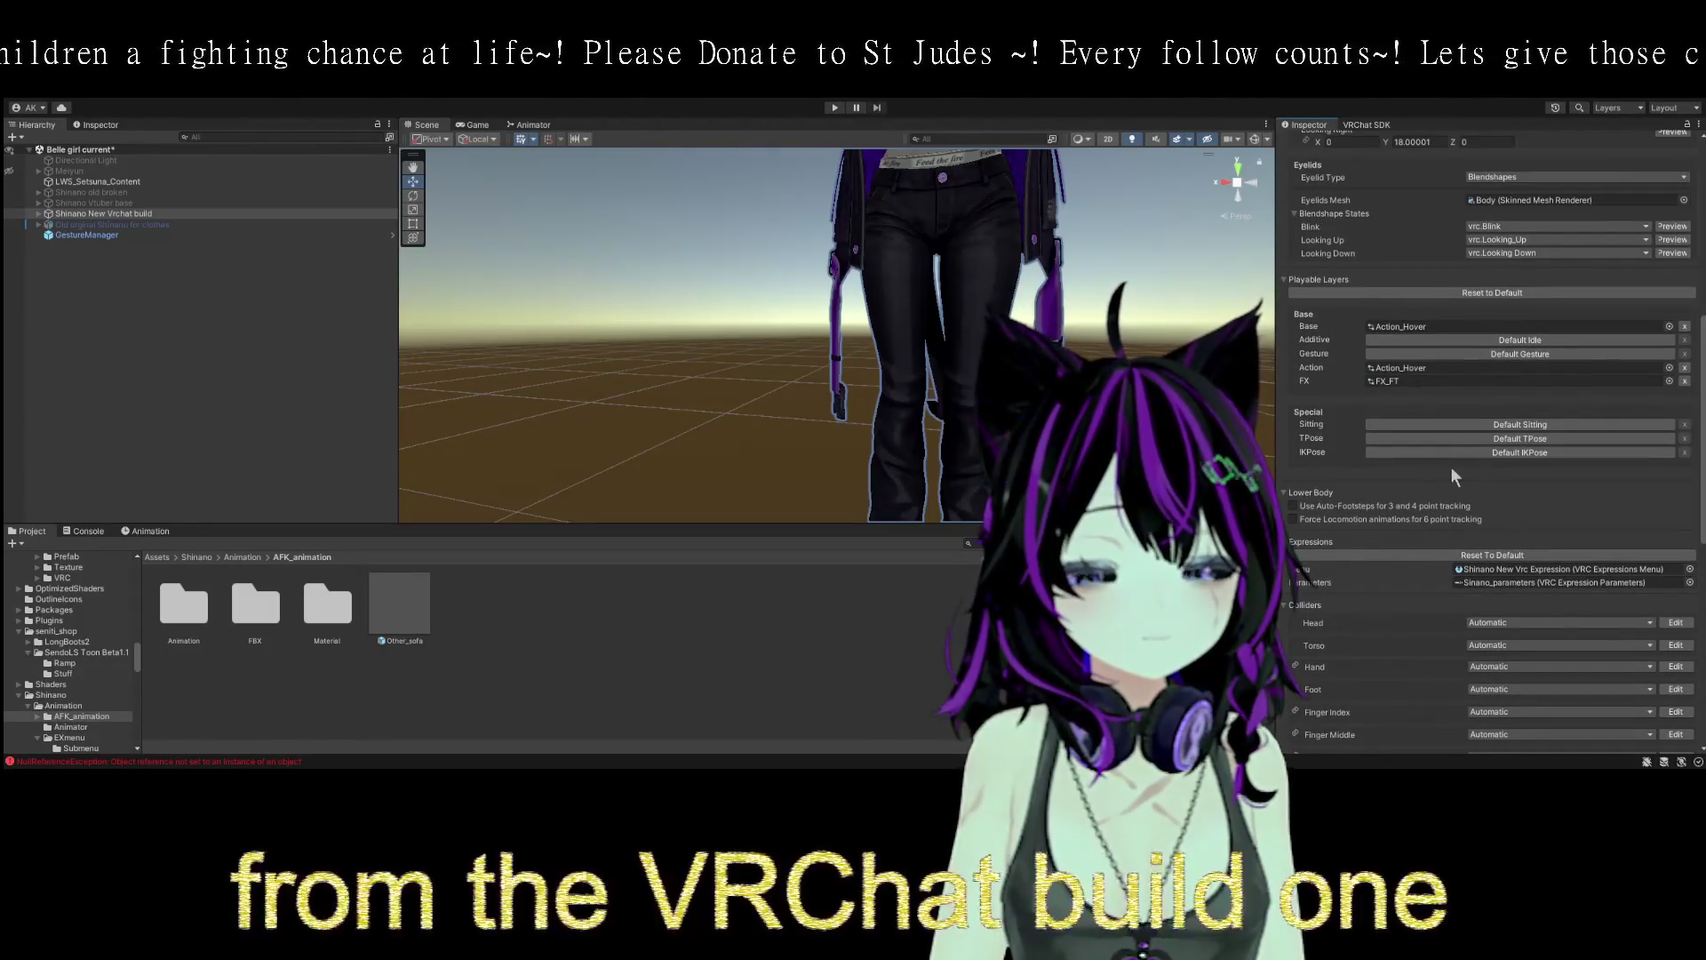
pyautogui.scroll(-3, 1447, 432)
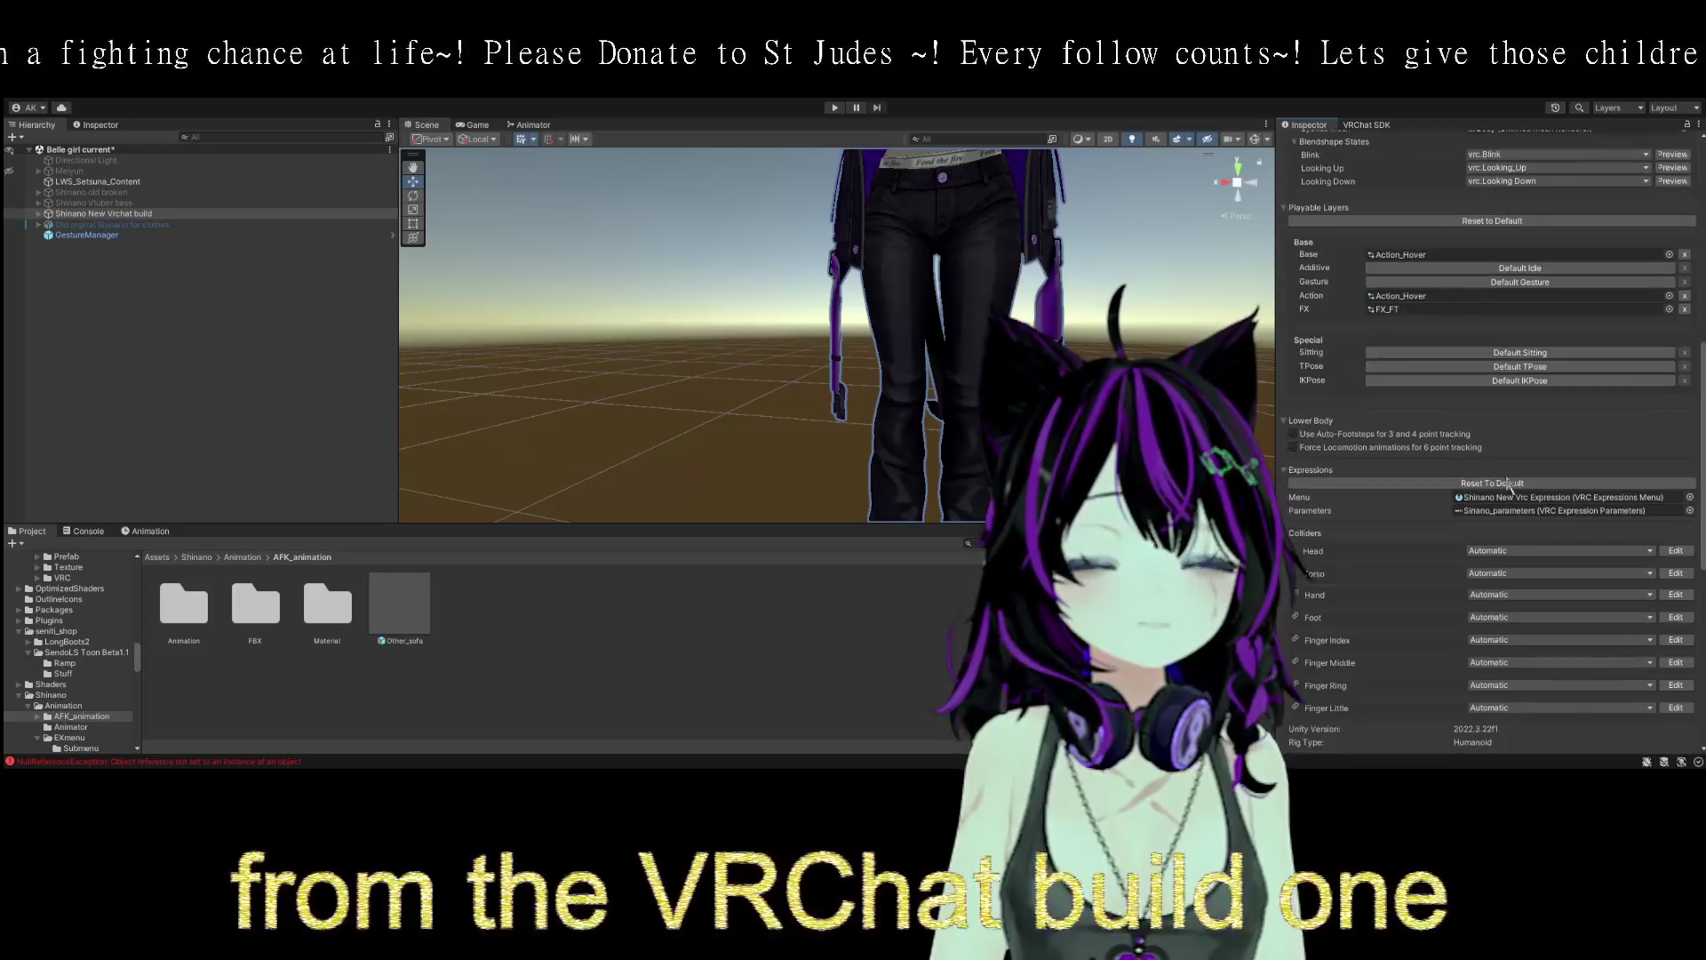
pyautogui.scroll(-13, 1511, 525)
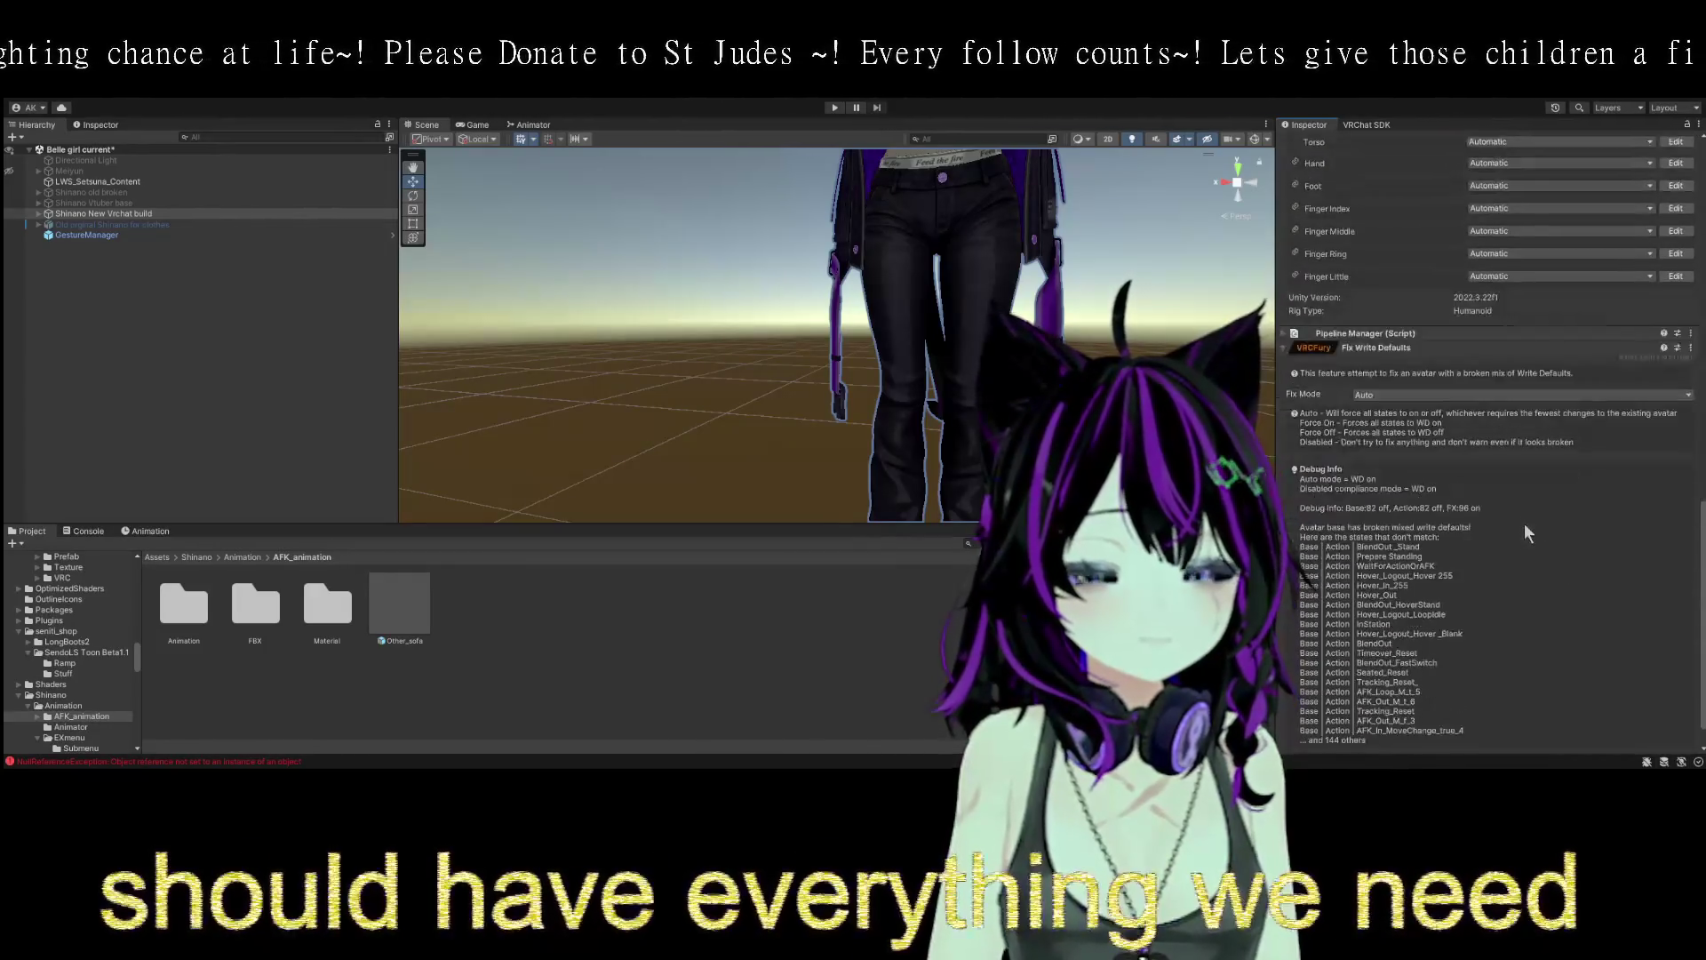
pyautogui.scroll(3, 1454, 643)
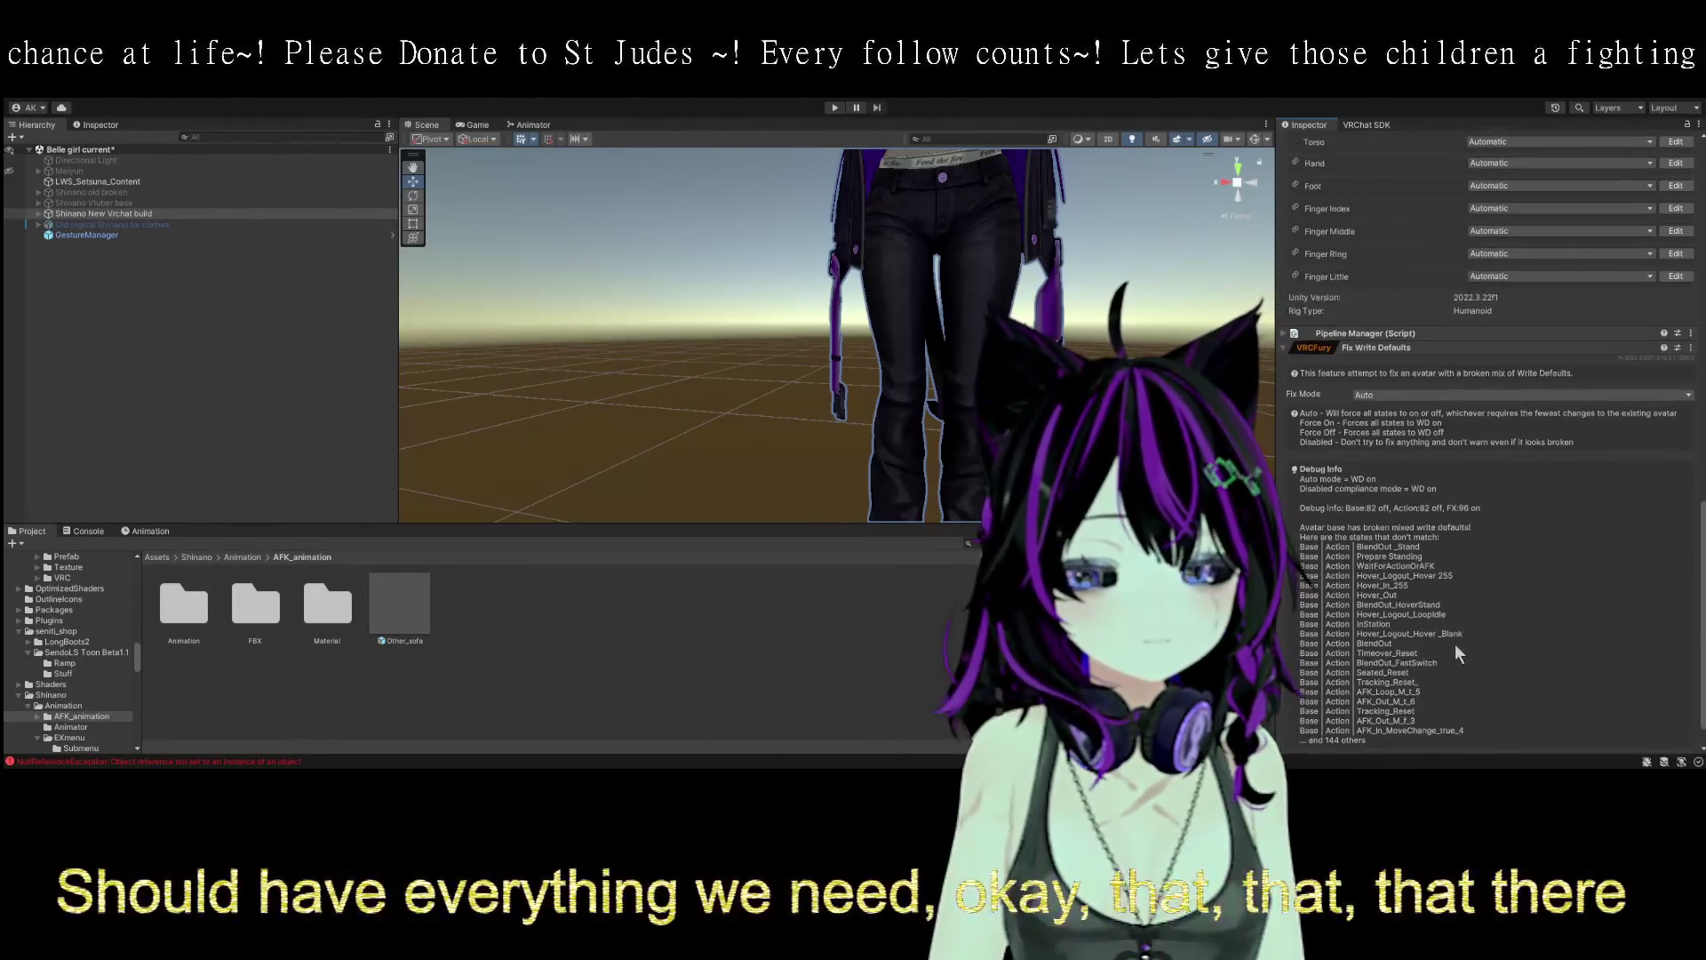
pyautogui.scroll(4, 1458, 642)
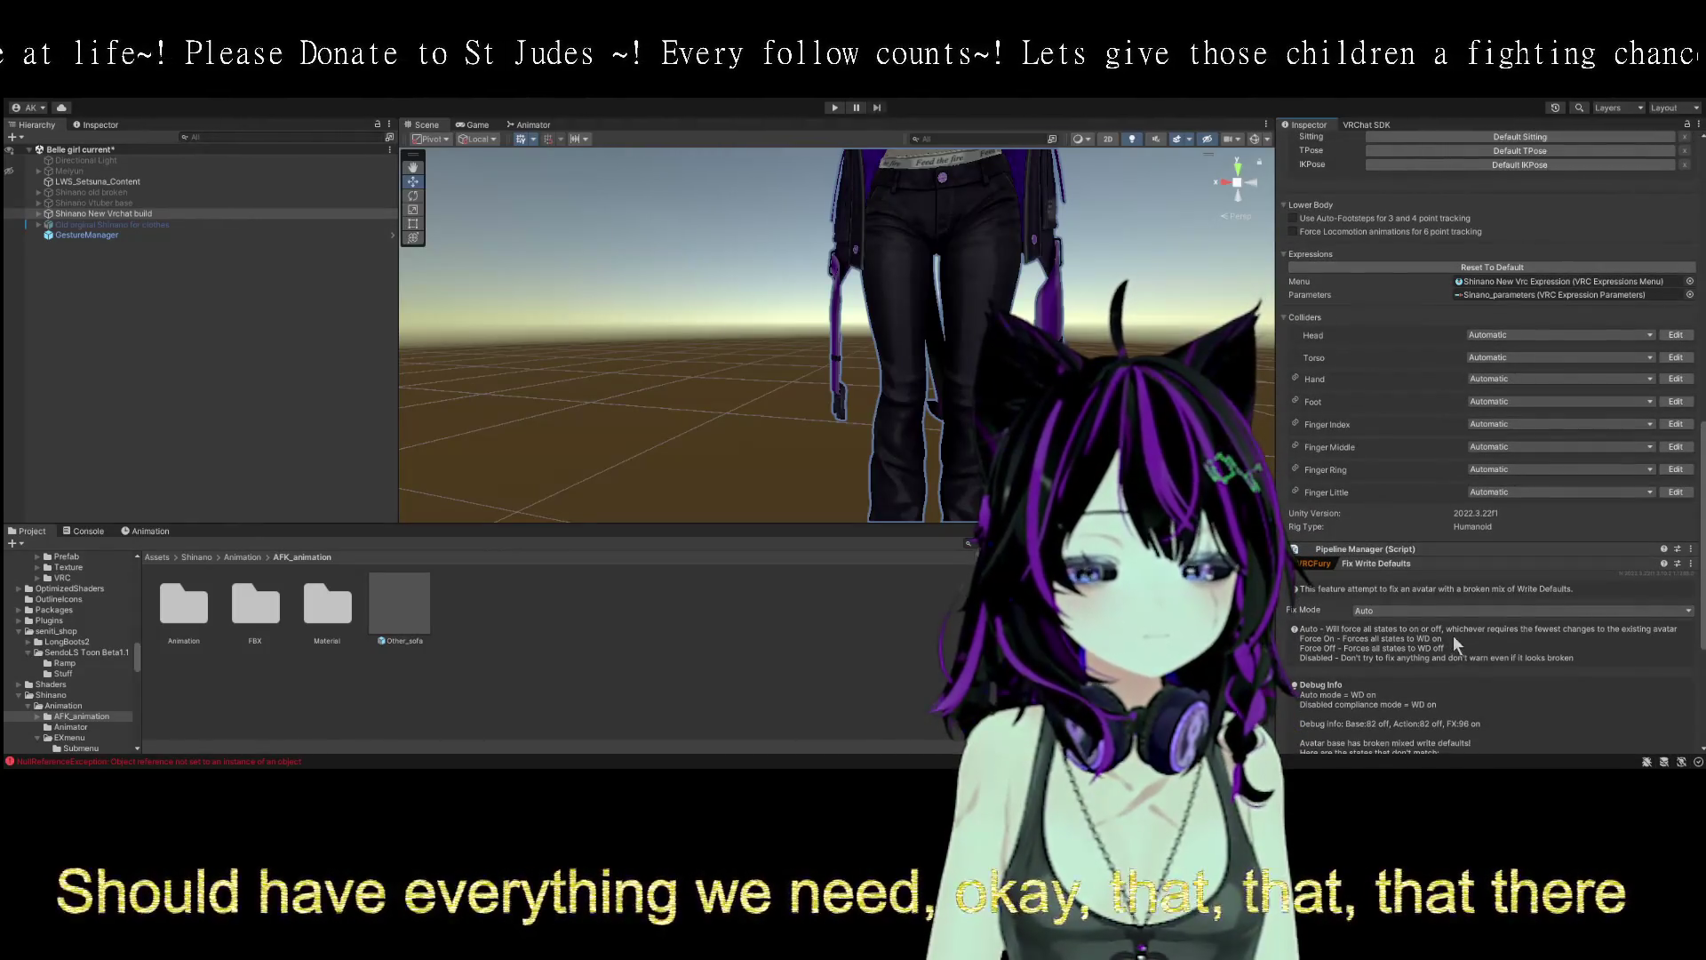
pyautogui.scroll(5, 1452, 625)
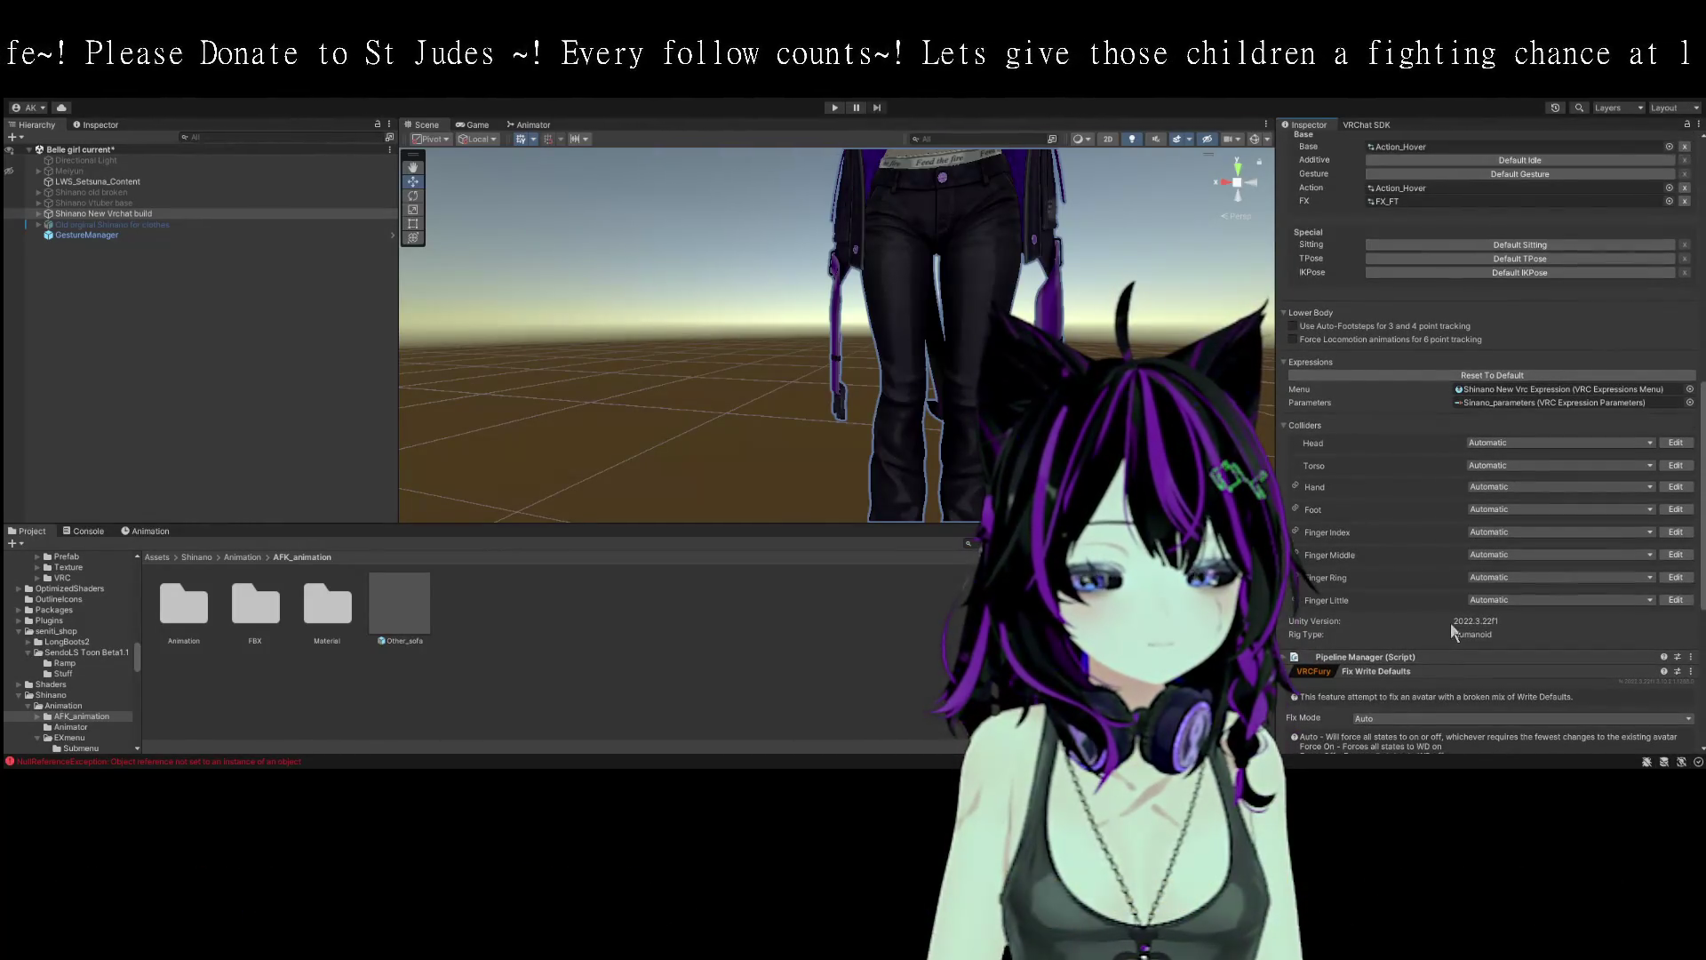
pyautogui.scroll(12, 1432, 615)
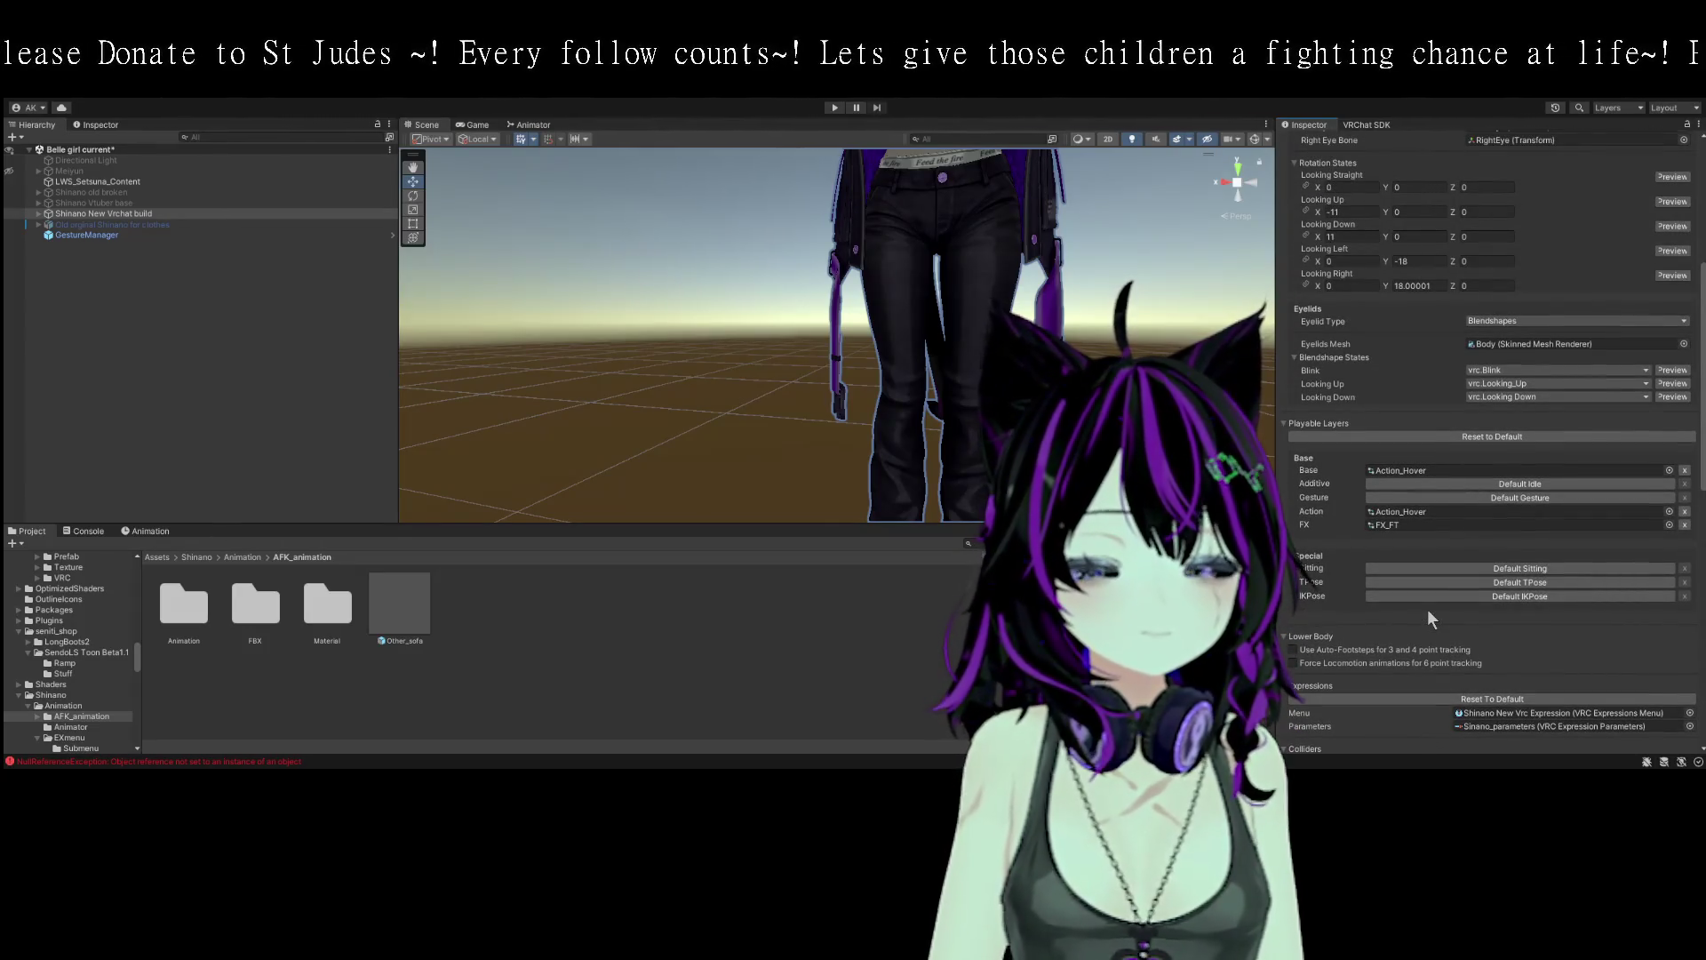
pyautogui.scroll(4, 1426, 610)
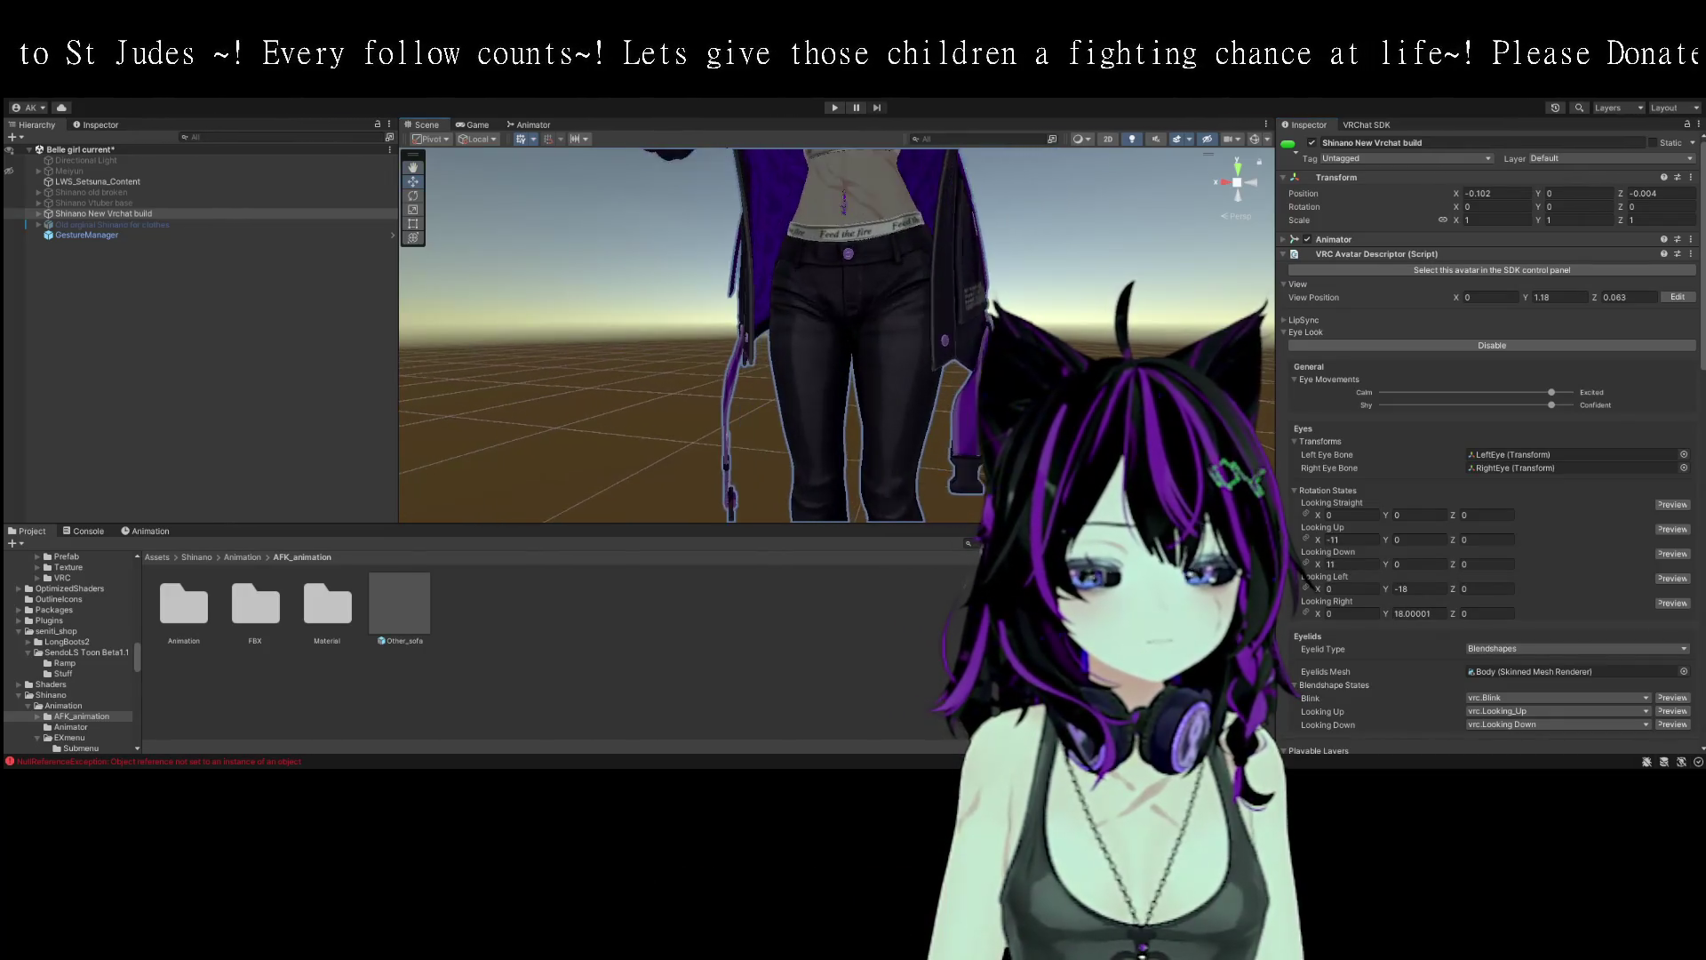
# - Drag 'Old orginal Shinano for clothes' below GestureManager in the Hierarchy
pyautogui.click(39, 215)
pyautogui.scroll(-3, 182, 382)
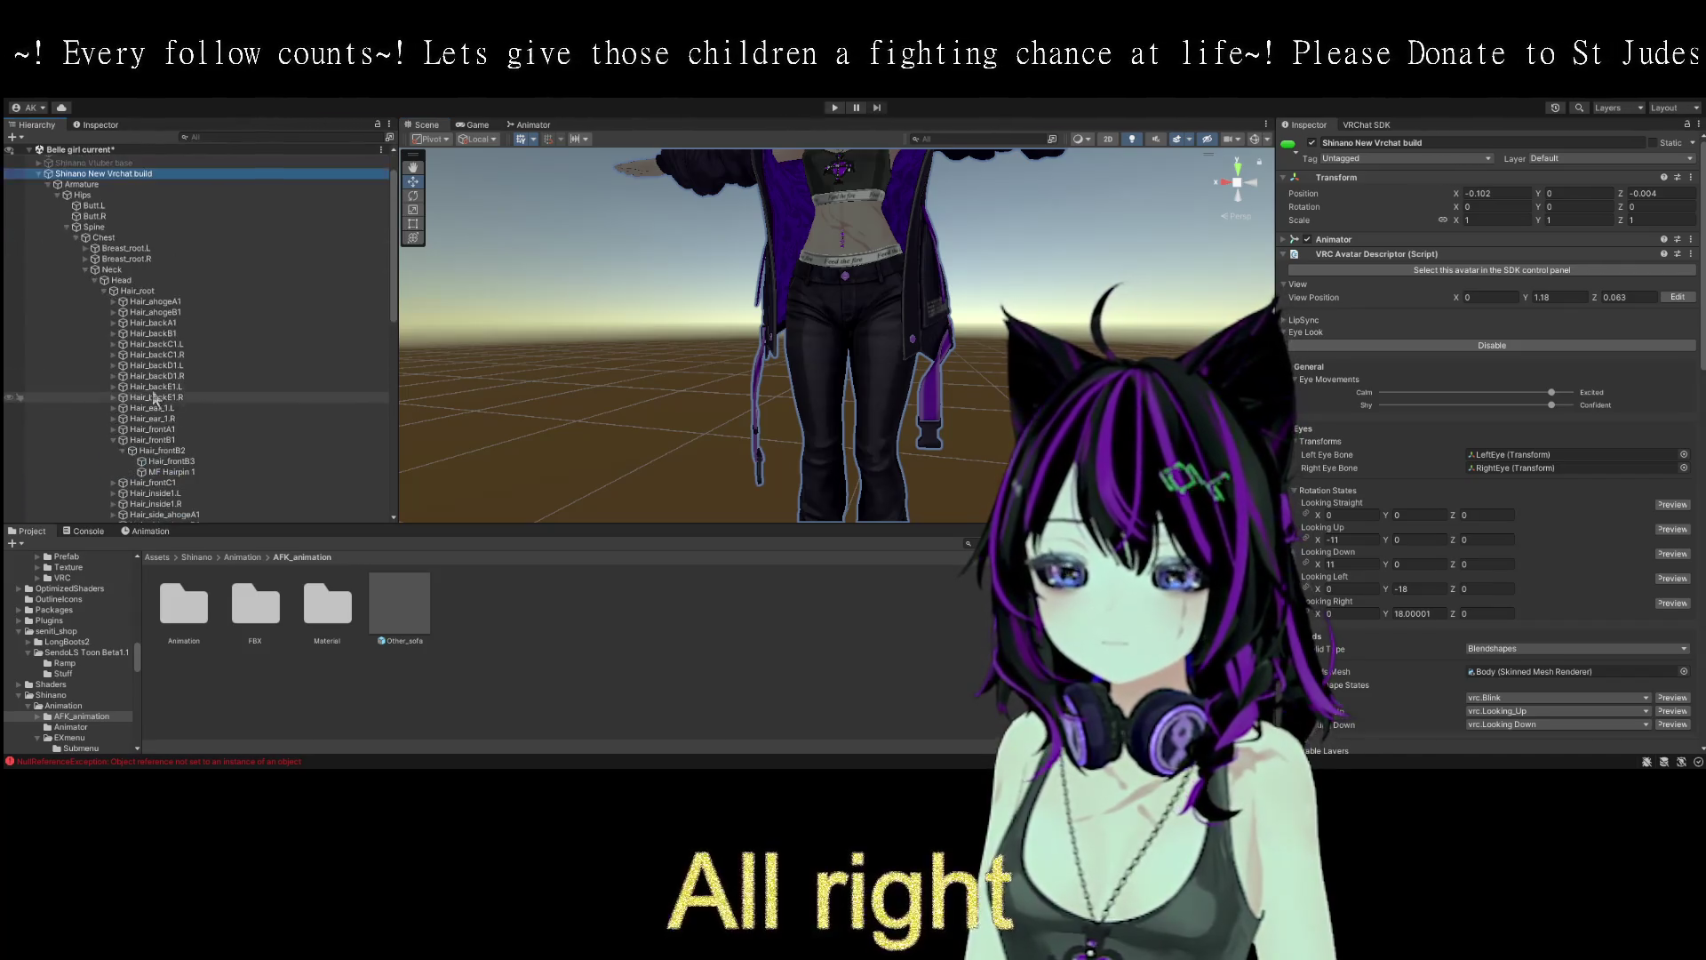
pyautogui.click(67, 227)
pyautogui.scroll(3, 161, 336)
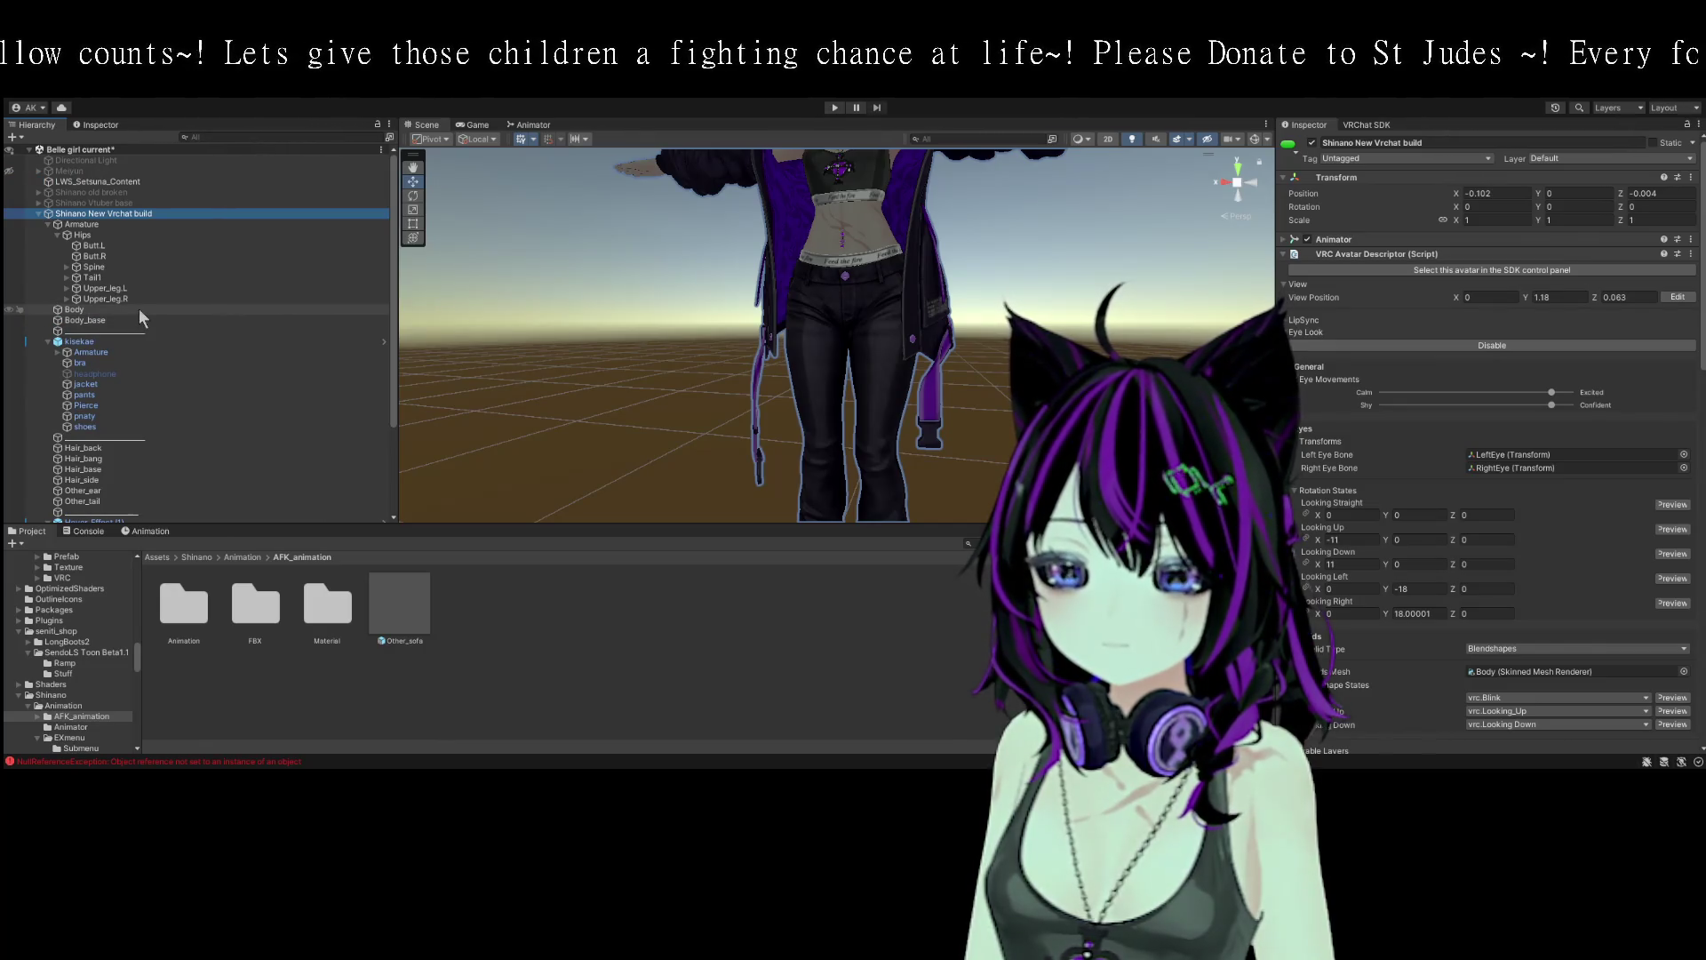
pyautogui.scroll(-5, 142, 318)
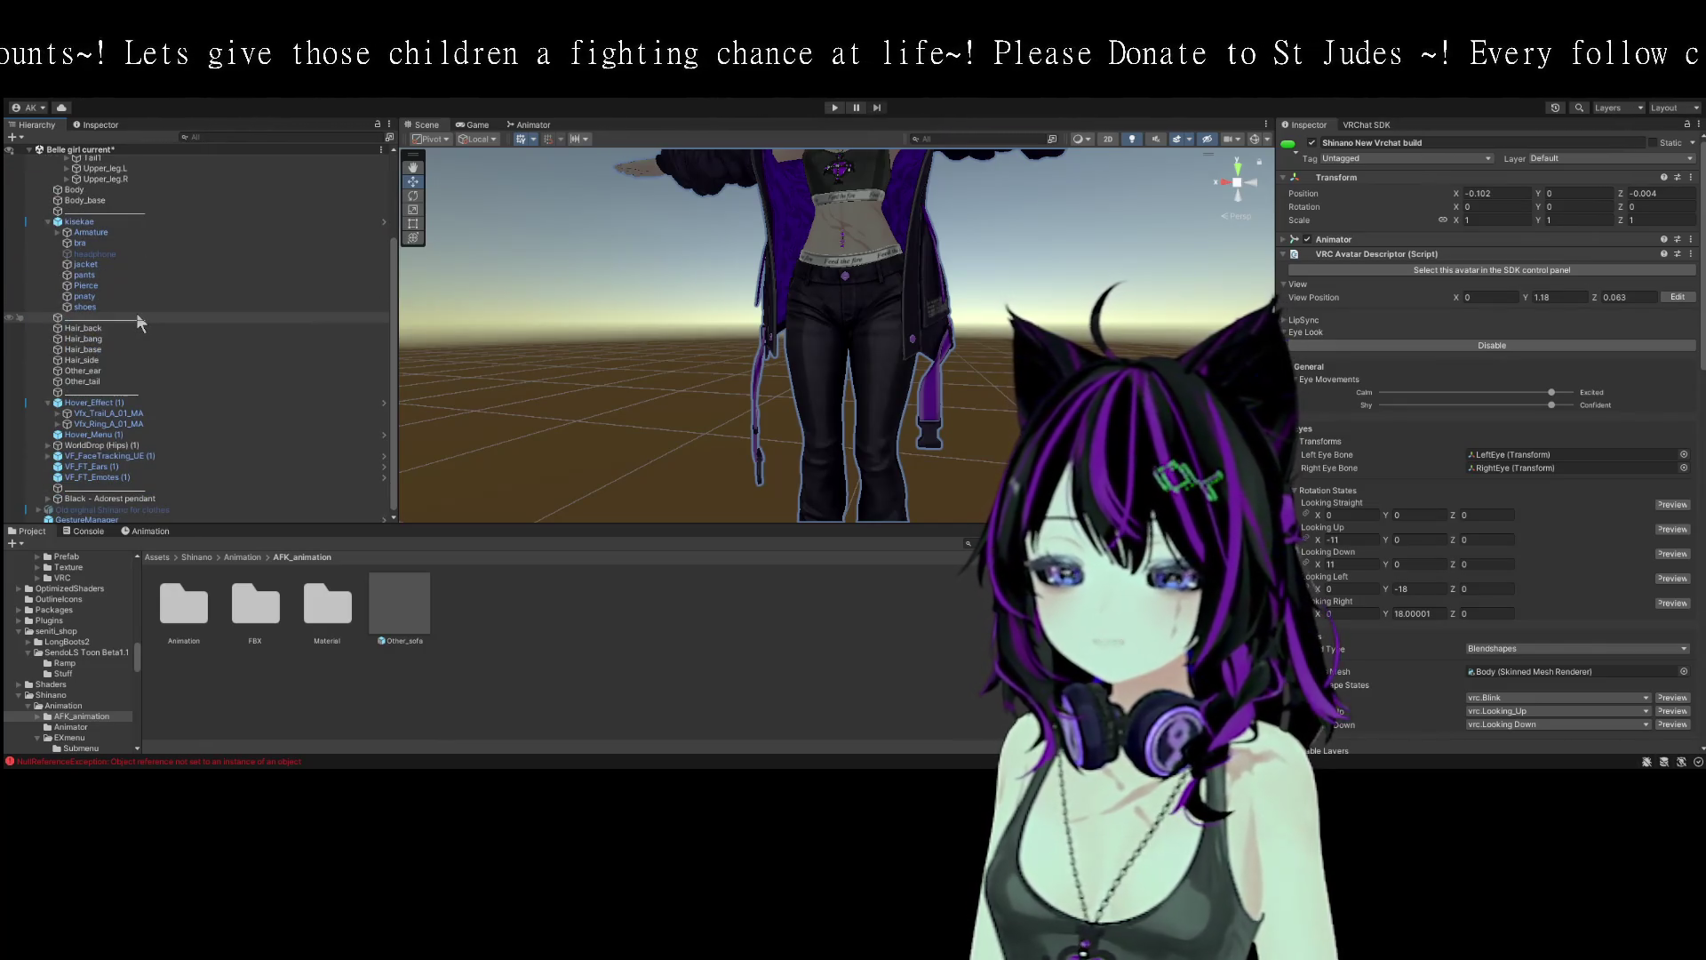
pyautogui.scroll(-1, 140, 325)
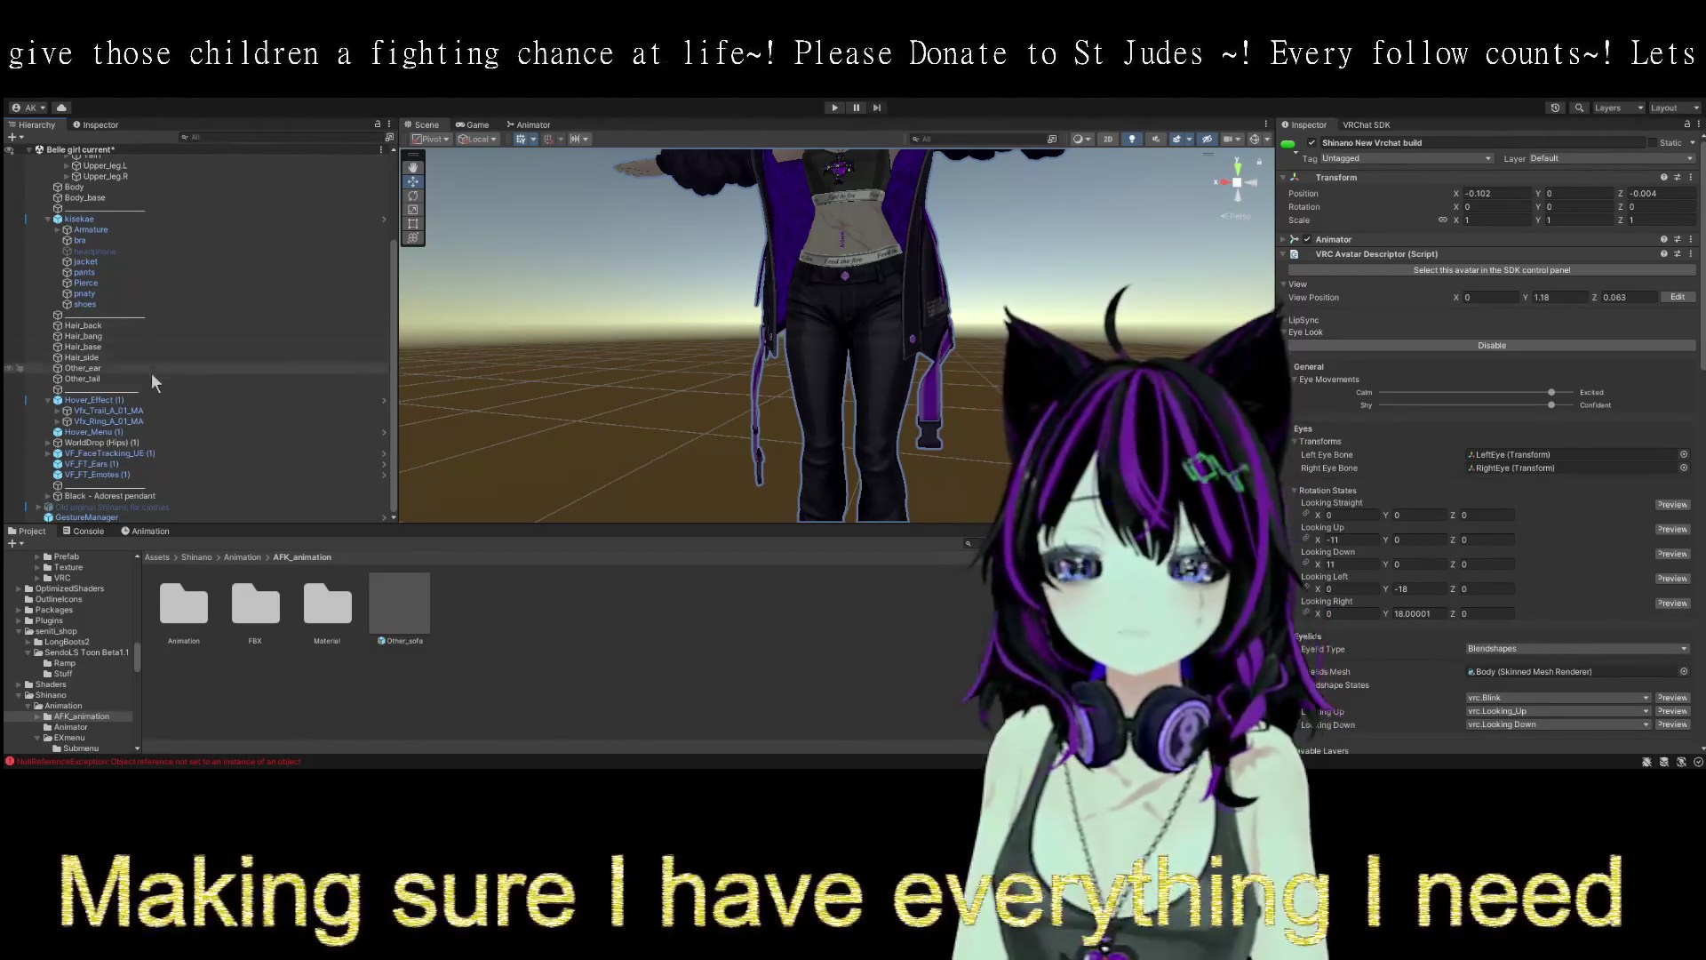
pyautogui.click(103, 508)
pyautogui.scroll(-1, 640, 487)
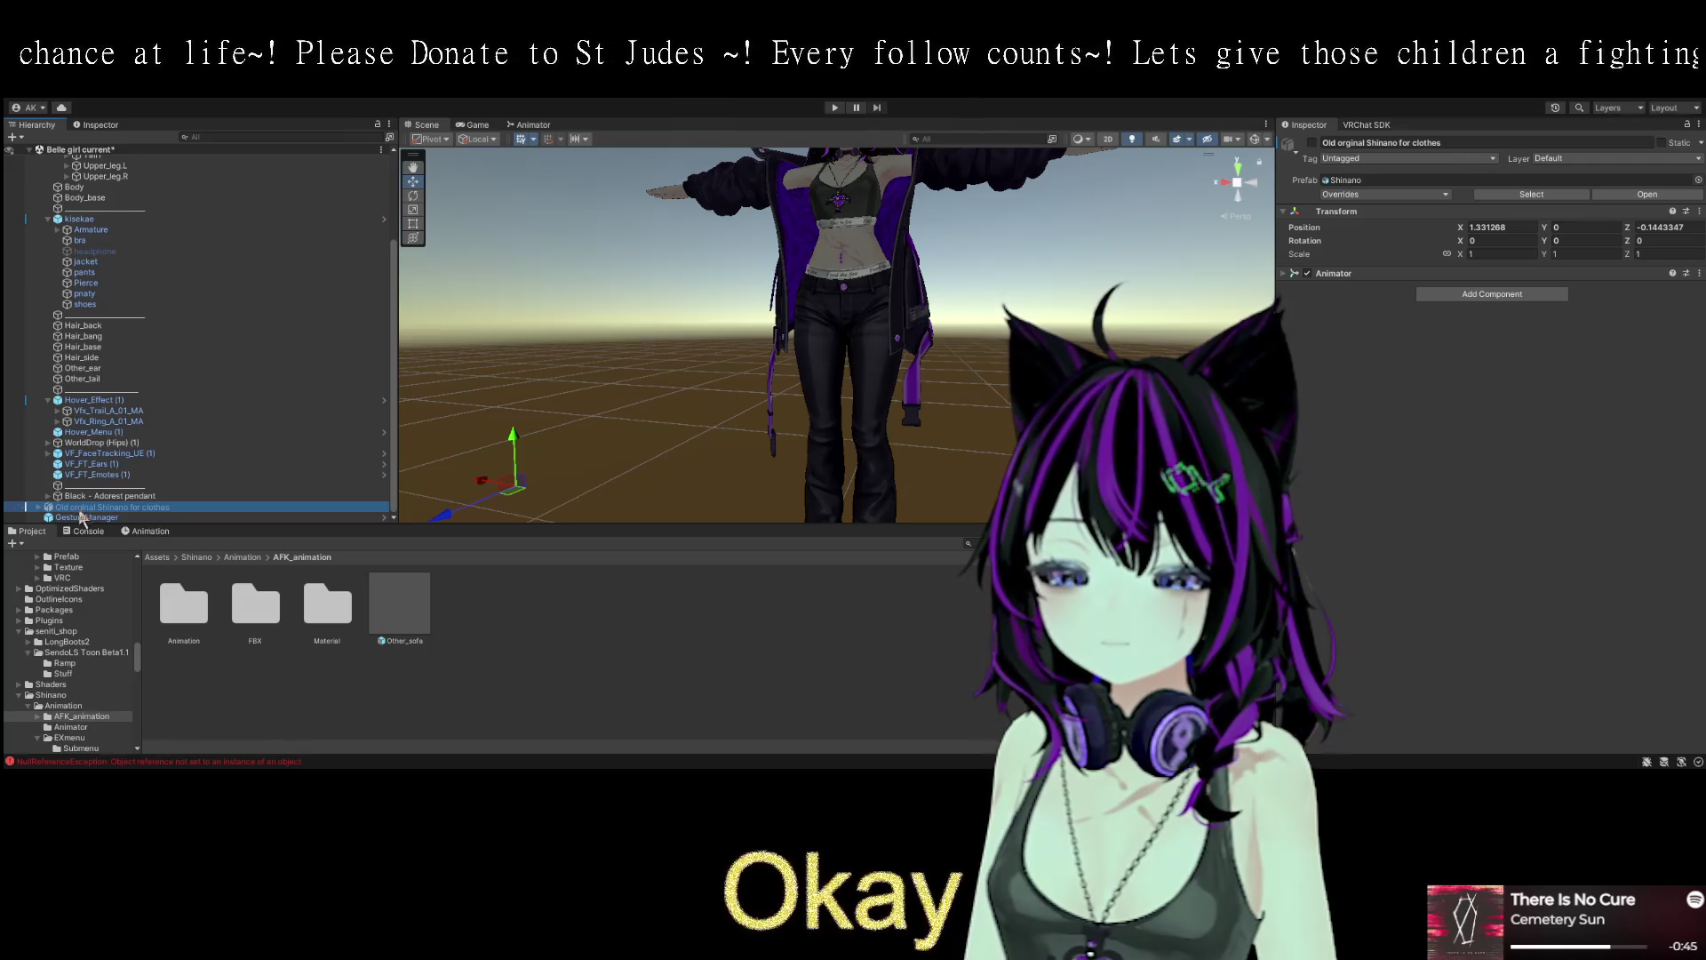
pyautogui.moveTo(76, 528); pyautogui.dragTo(74, 523)
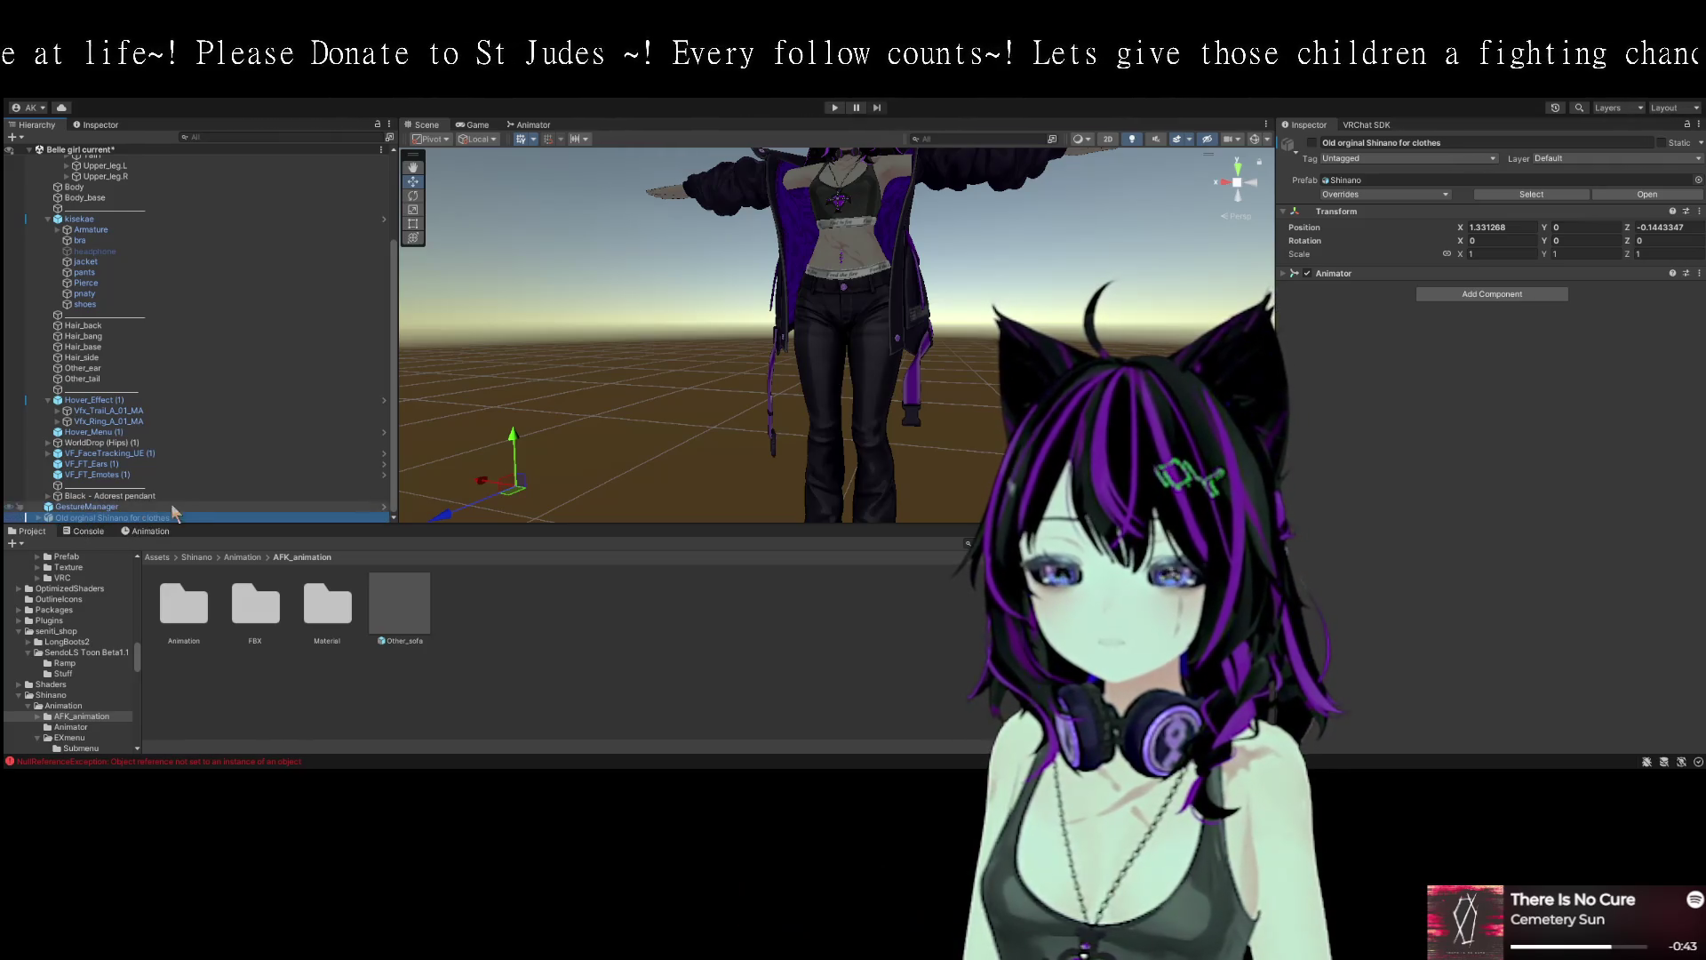
# - Reselect Shinano New Vrchat build and bring up the VRChat SDK Builder showing 35 alerts
pyautogui.scroll(3, 227, 449)
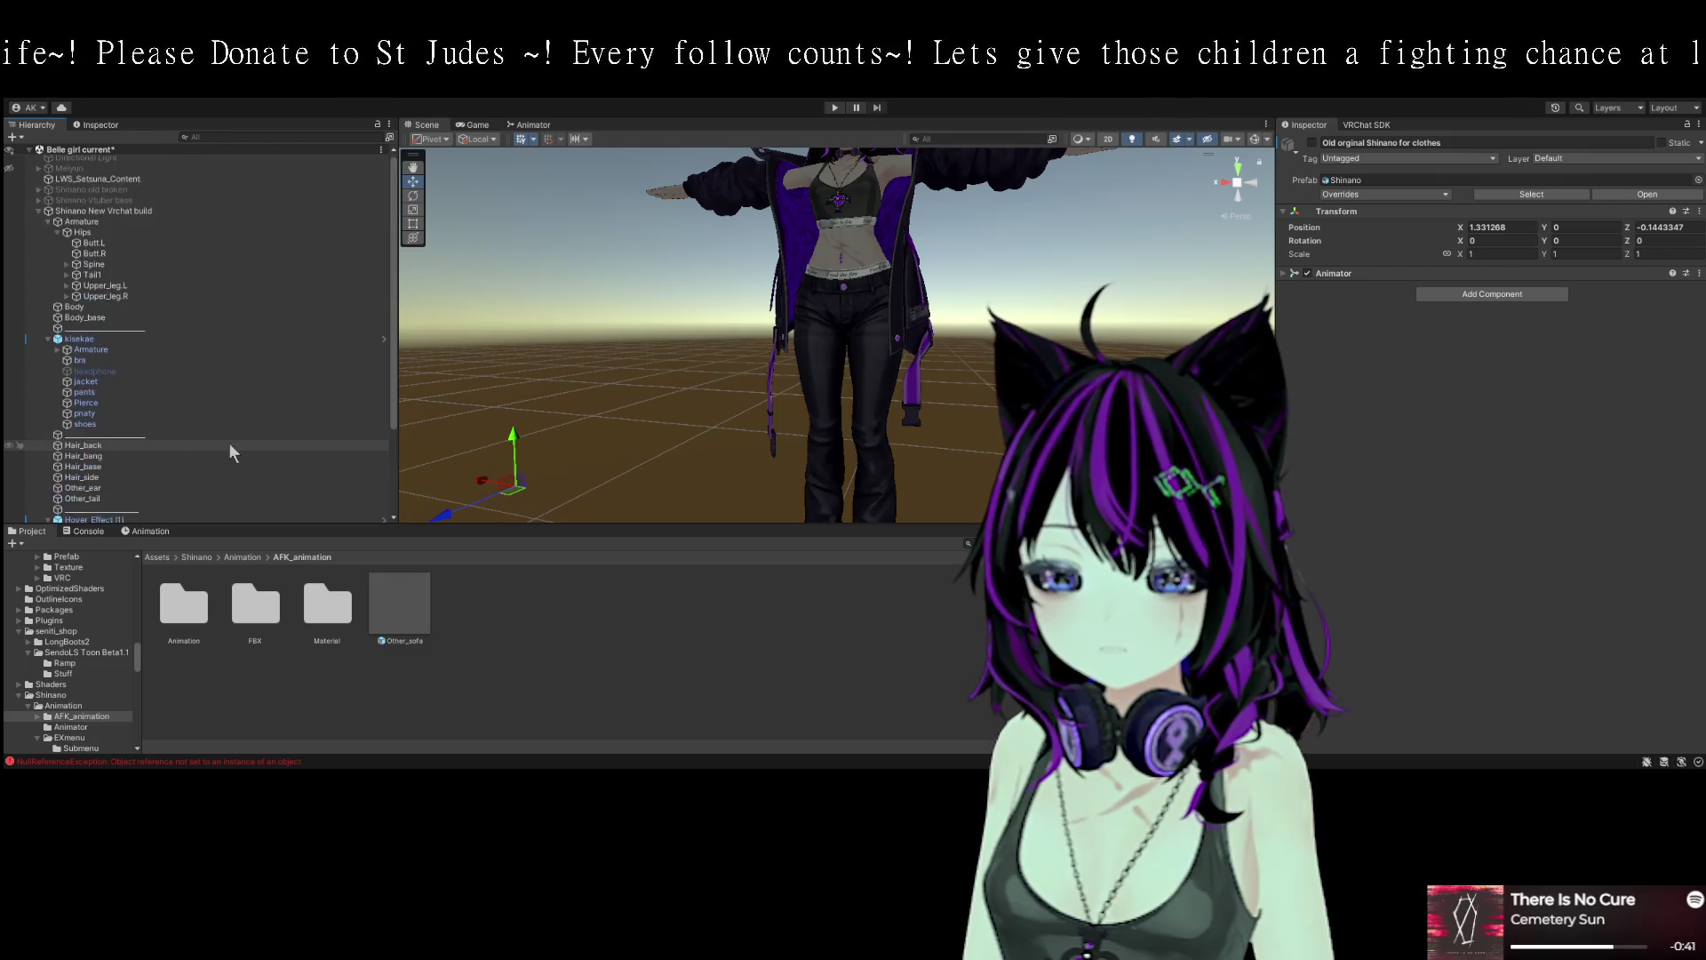
pyautogui.click(39, 215)
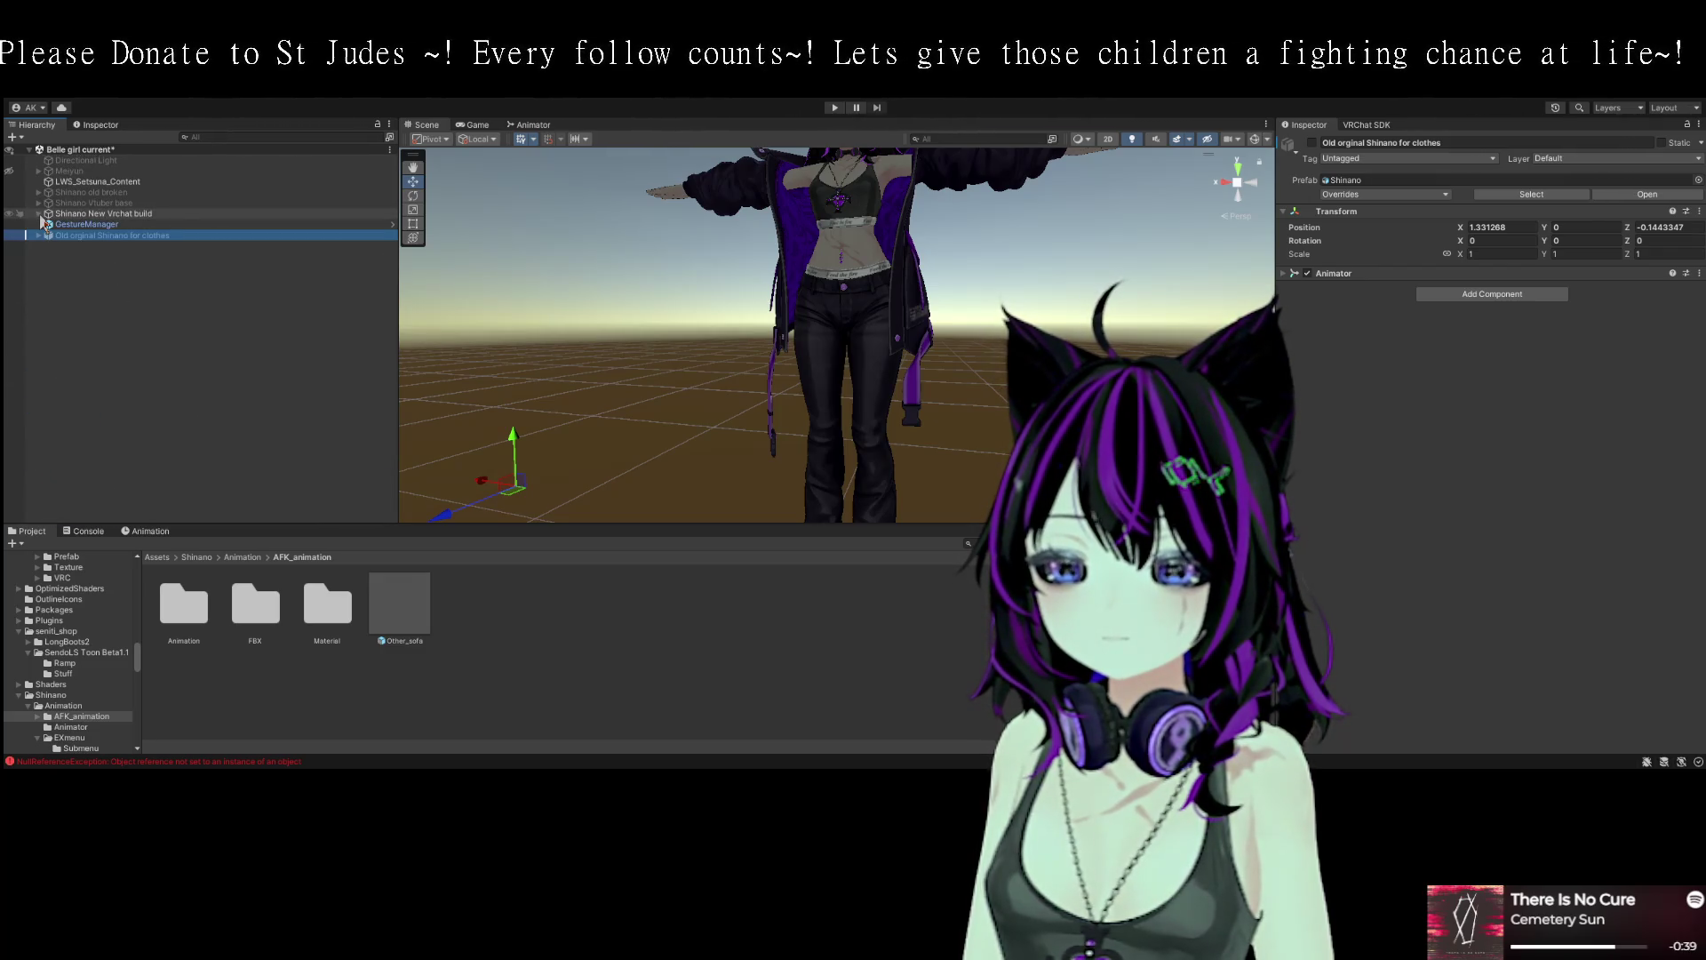
pyautogui.click(39, 215)
pyautogui.scroll(-3, 222, 386)
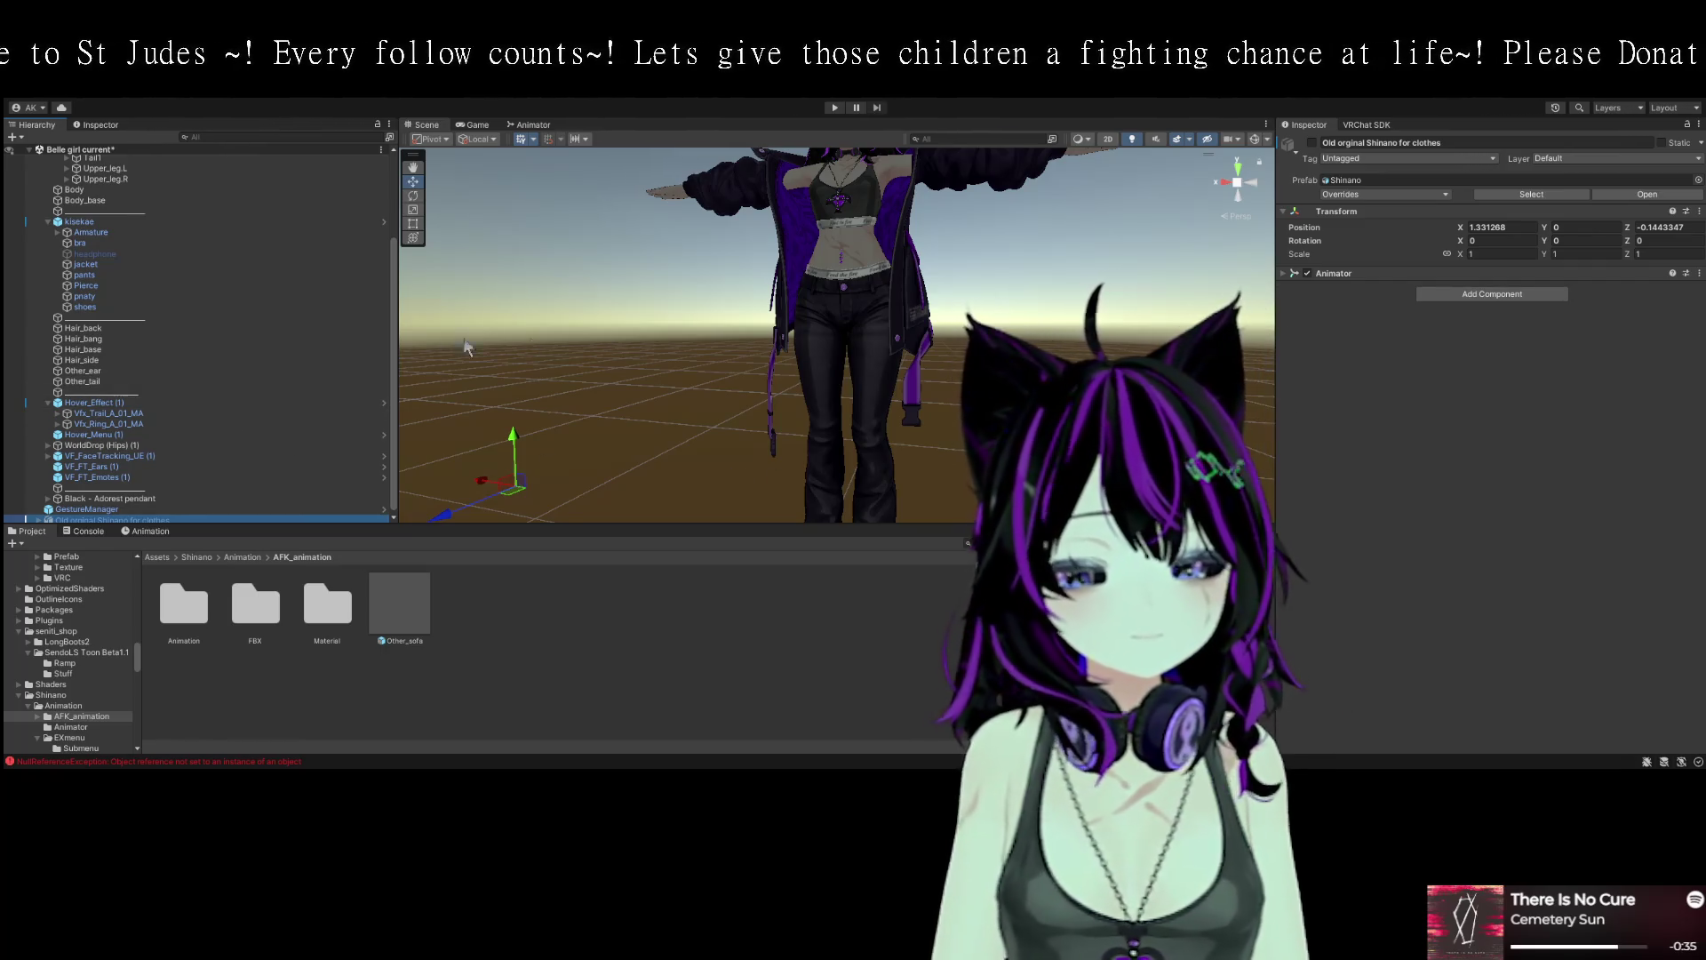
pyautogui.scroll(3, 188, 330)
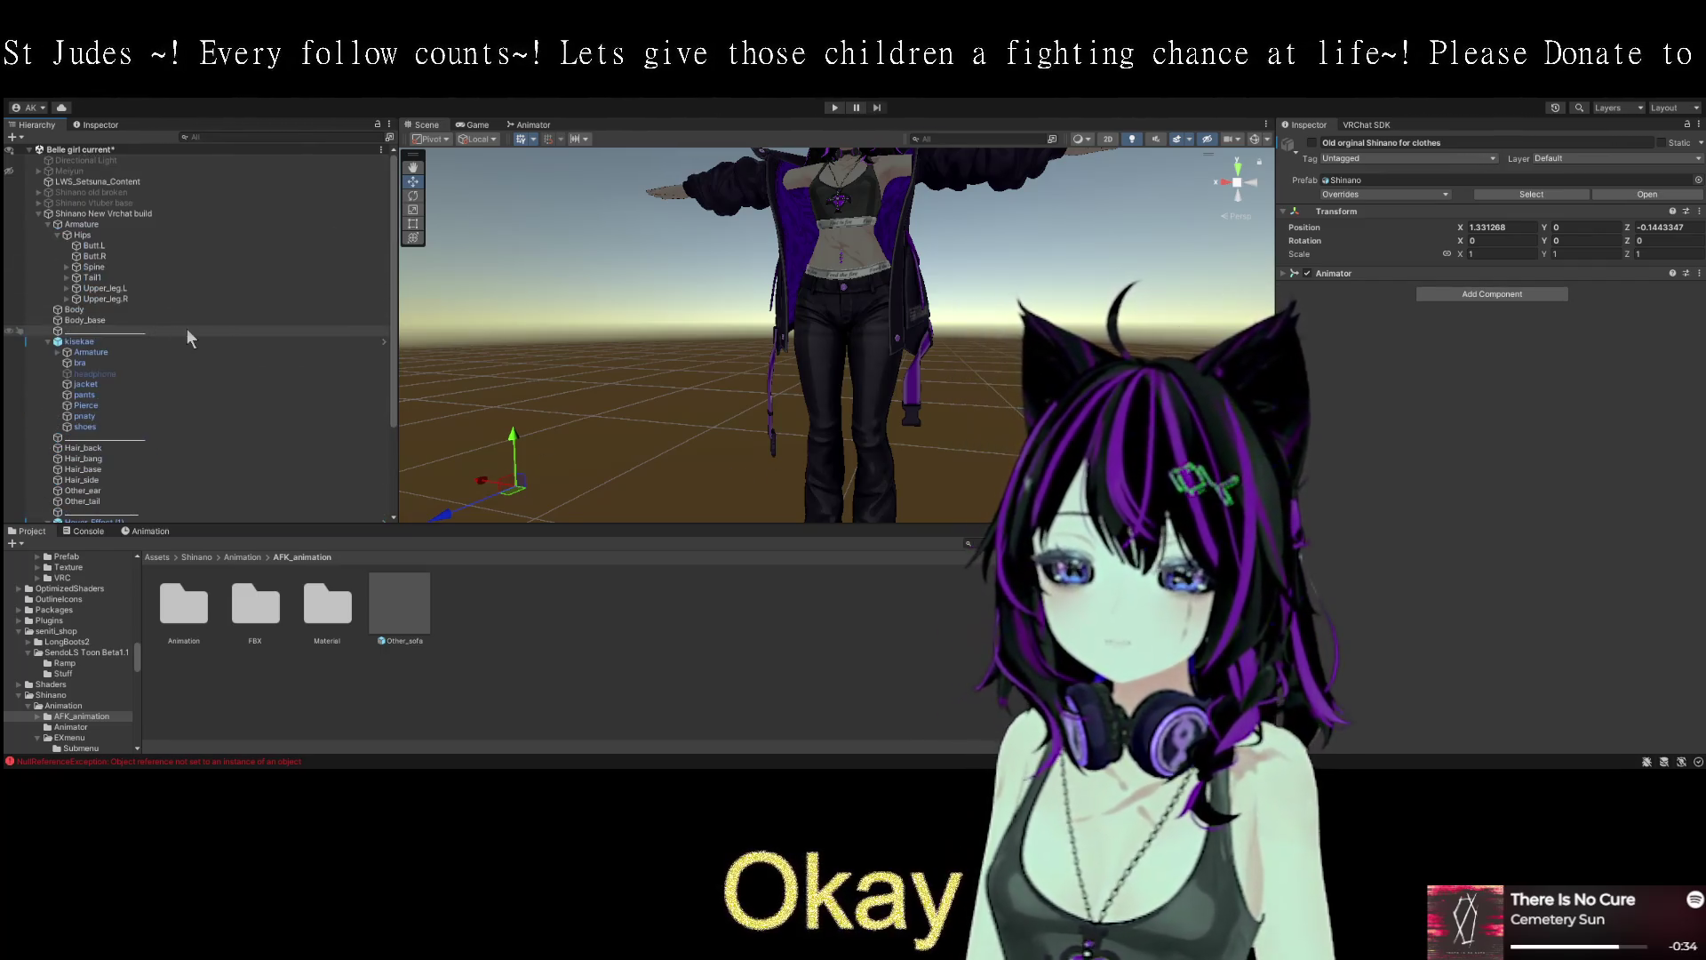
pyautogui.click(125, 214)
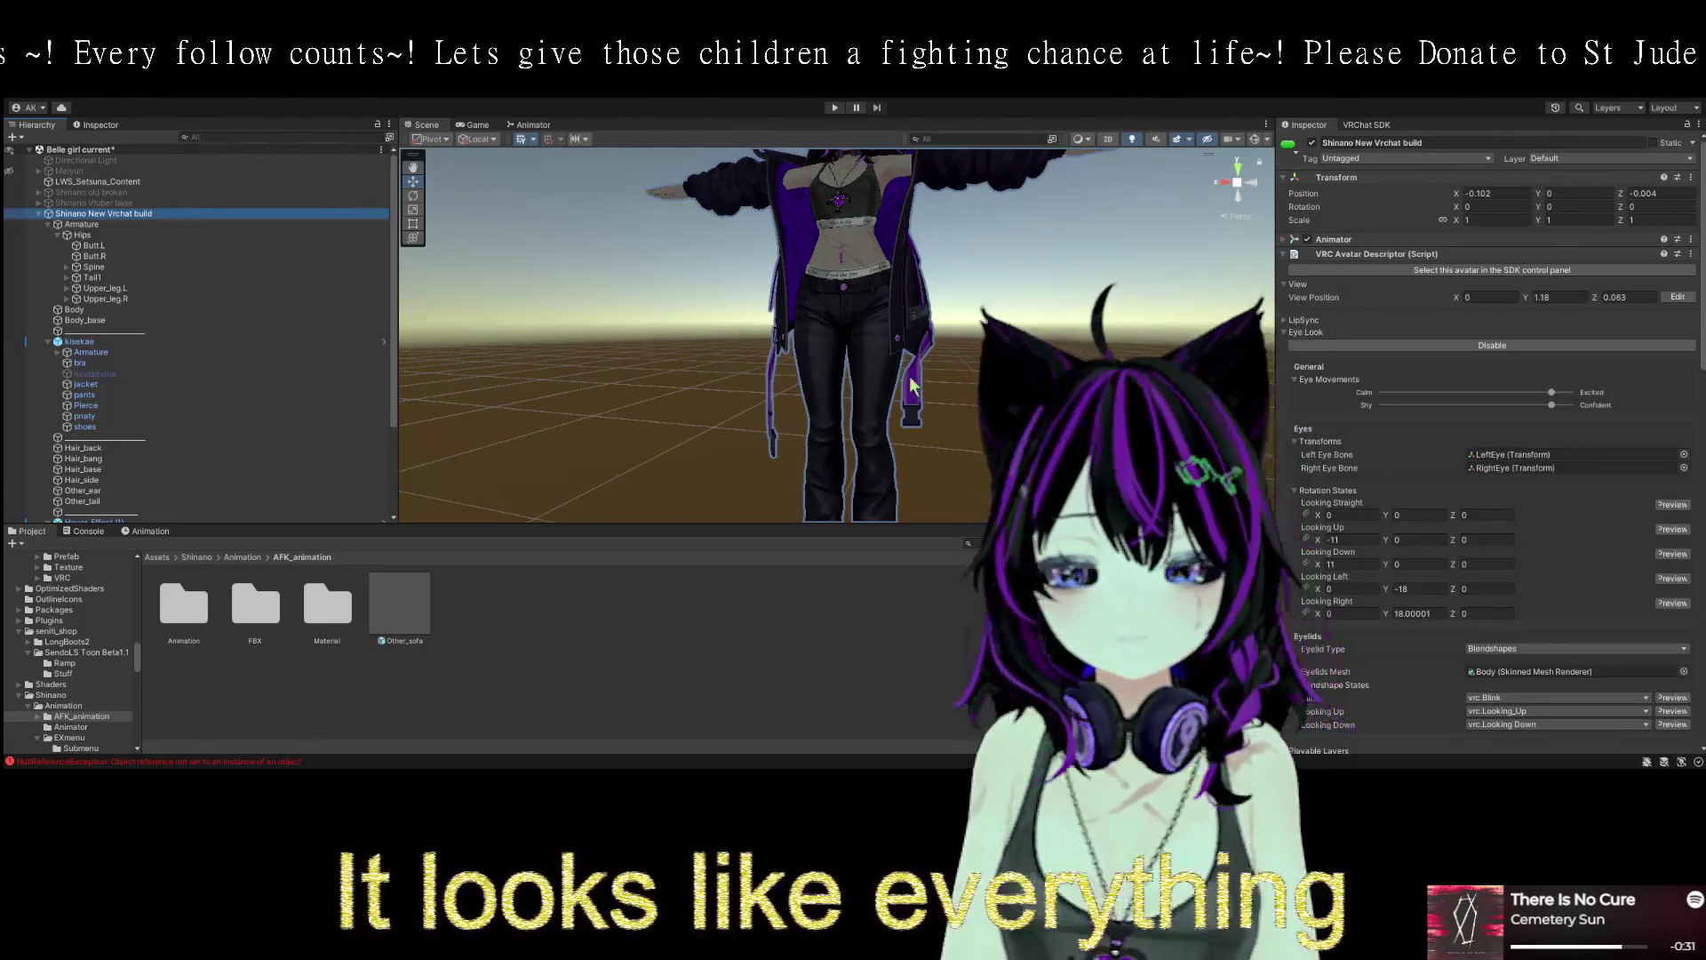
pyautogui.click(1360, 127)
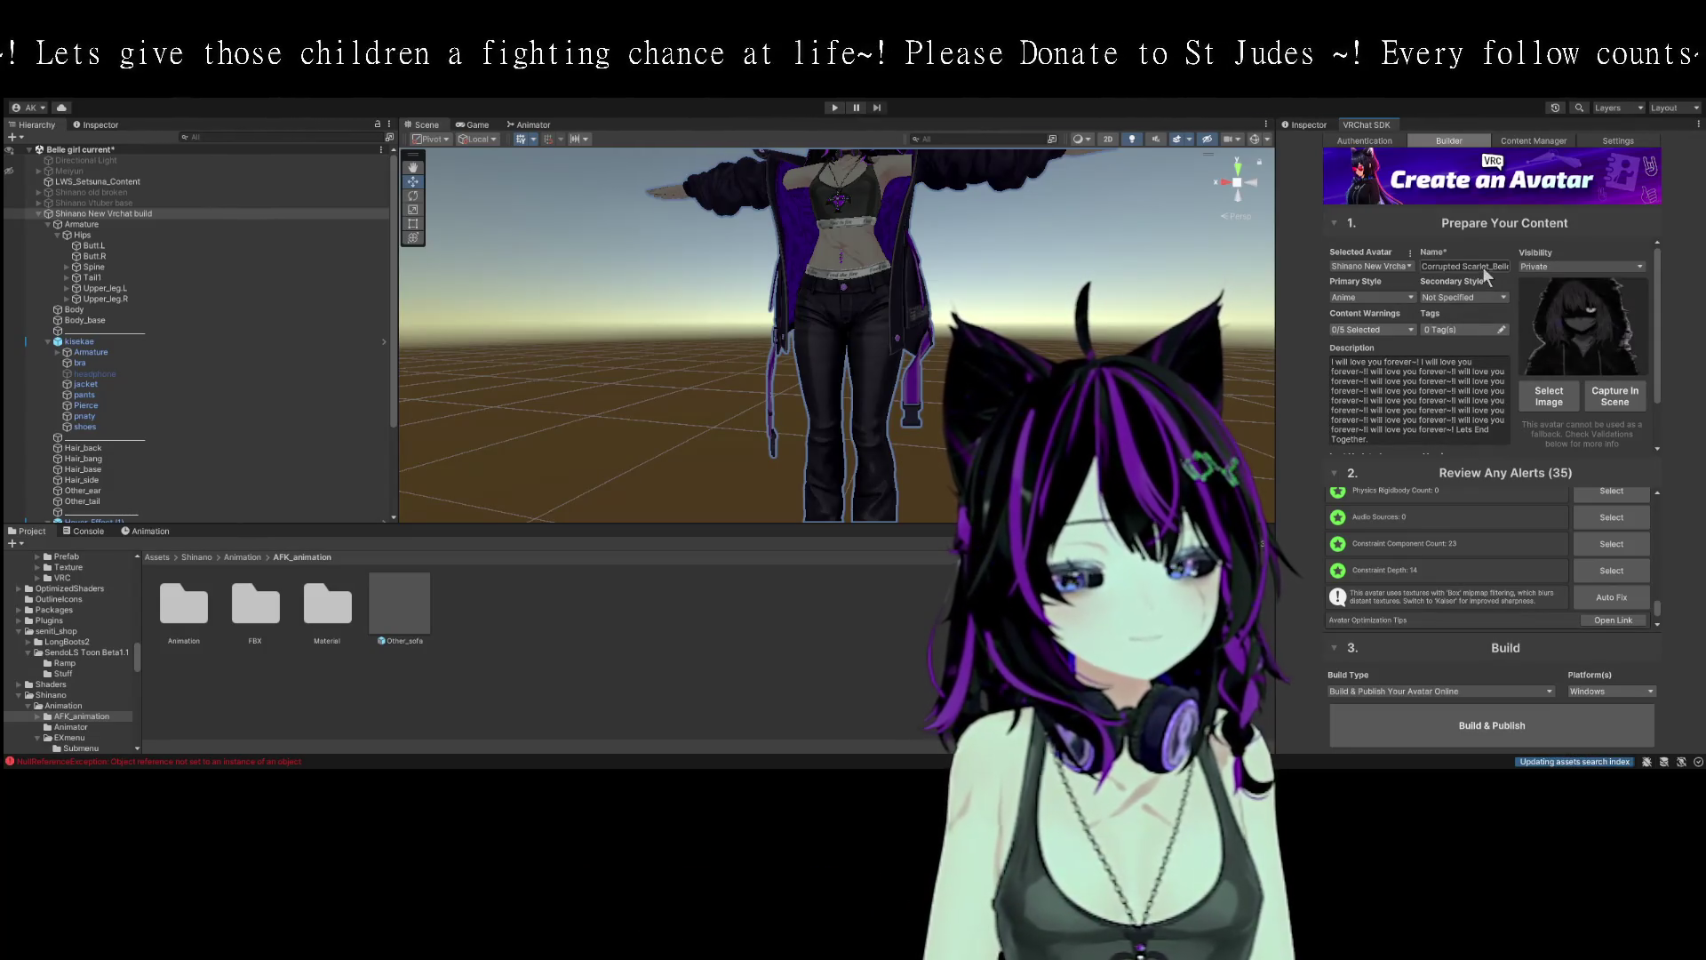
# - Back in the Inspector, expand the Pipeline Manager and detach the avatar's old Blueprint ID
pyautogui.click(1305, 124)
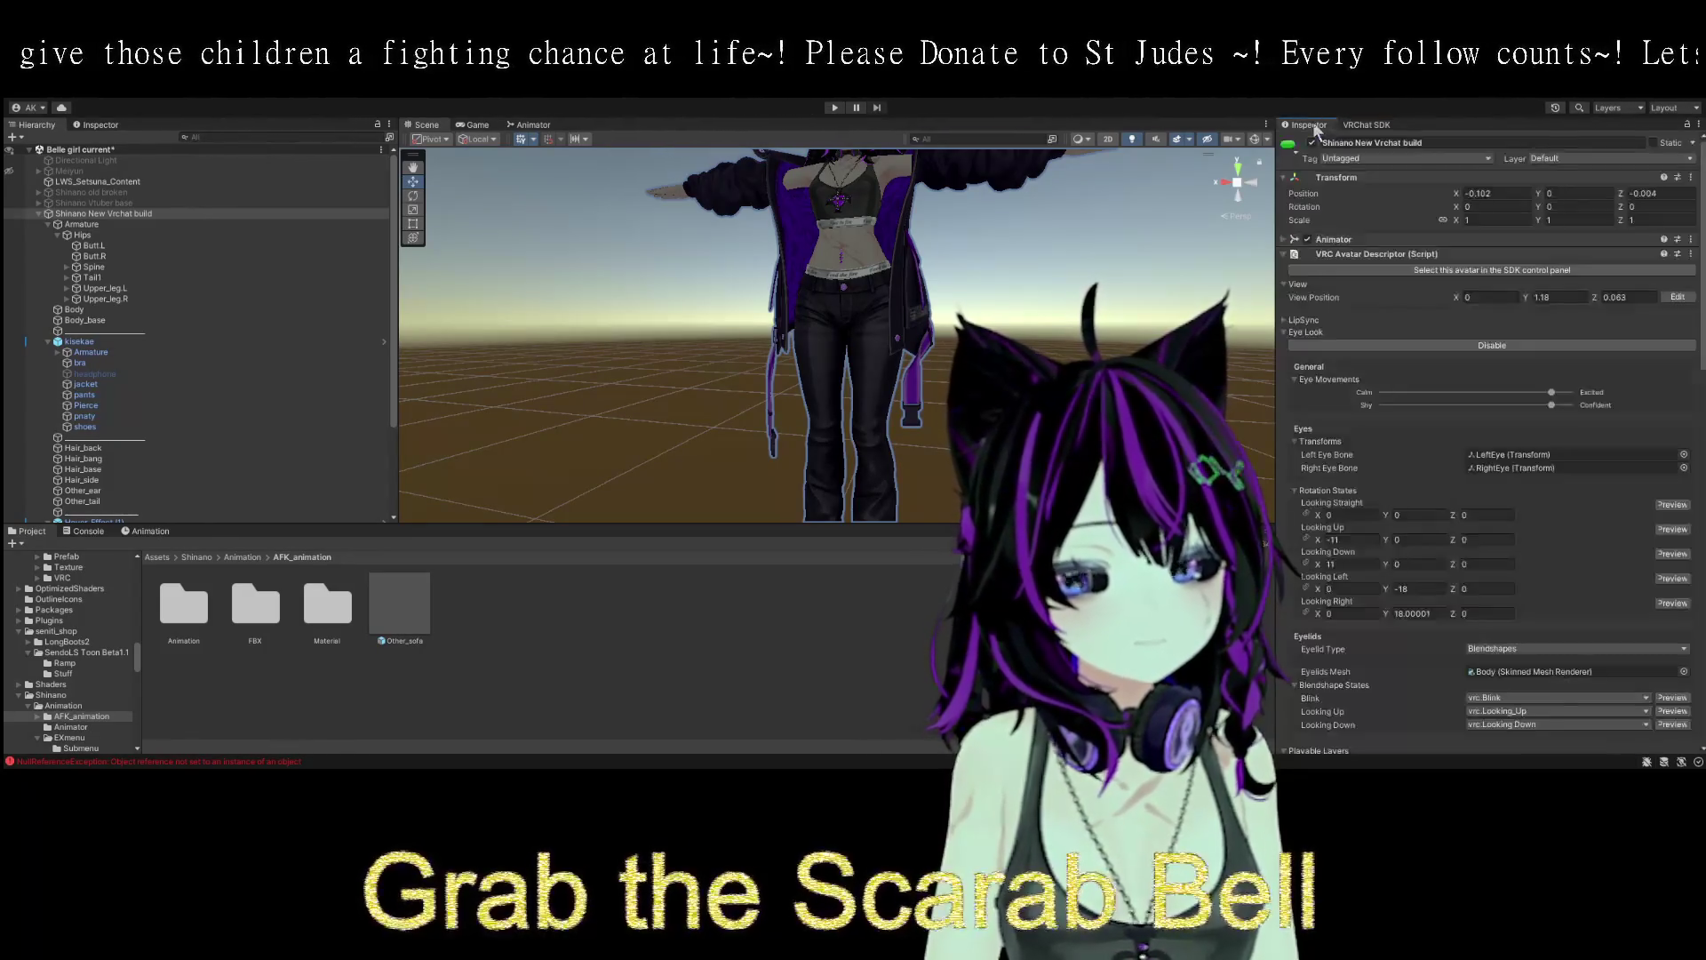
pyautogui.scroll(-10, 1493, 462)
pyautogui.scroll(-10, 1519, 491)
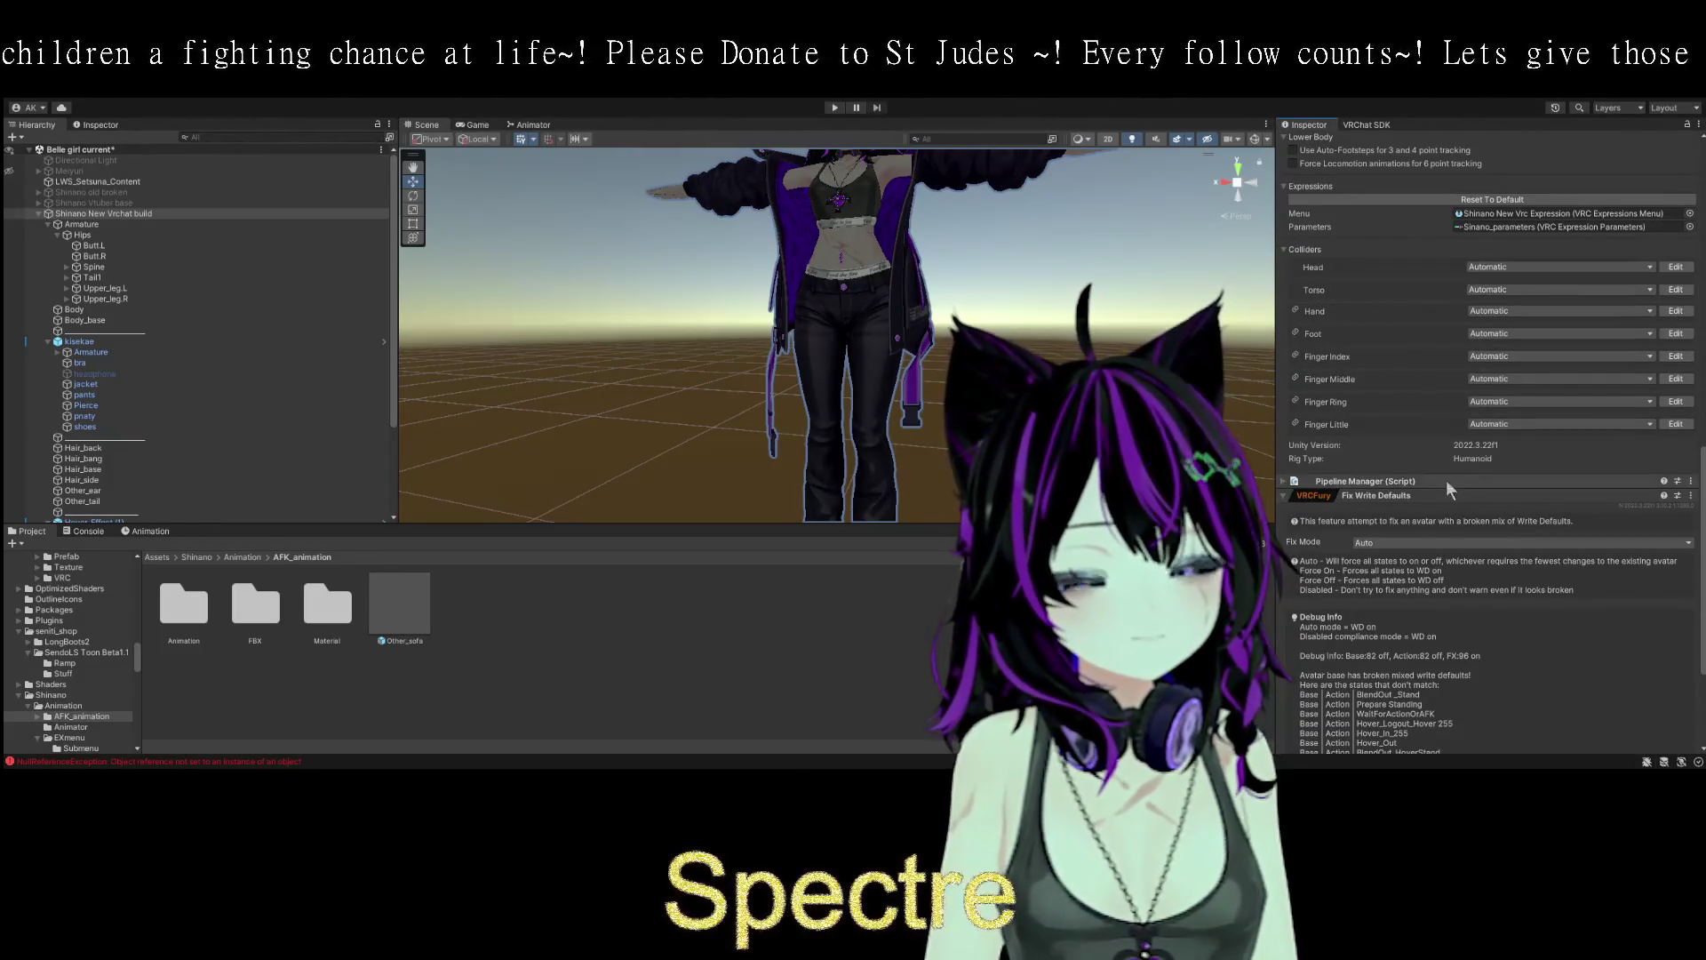
pyautogui.click(1401, 481)
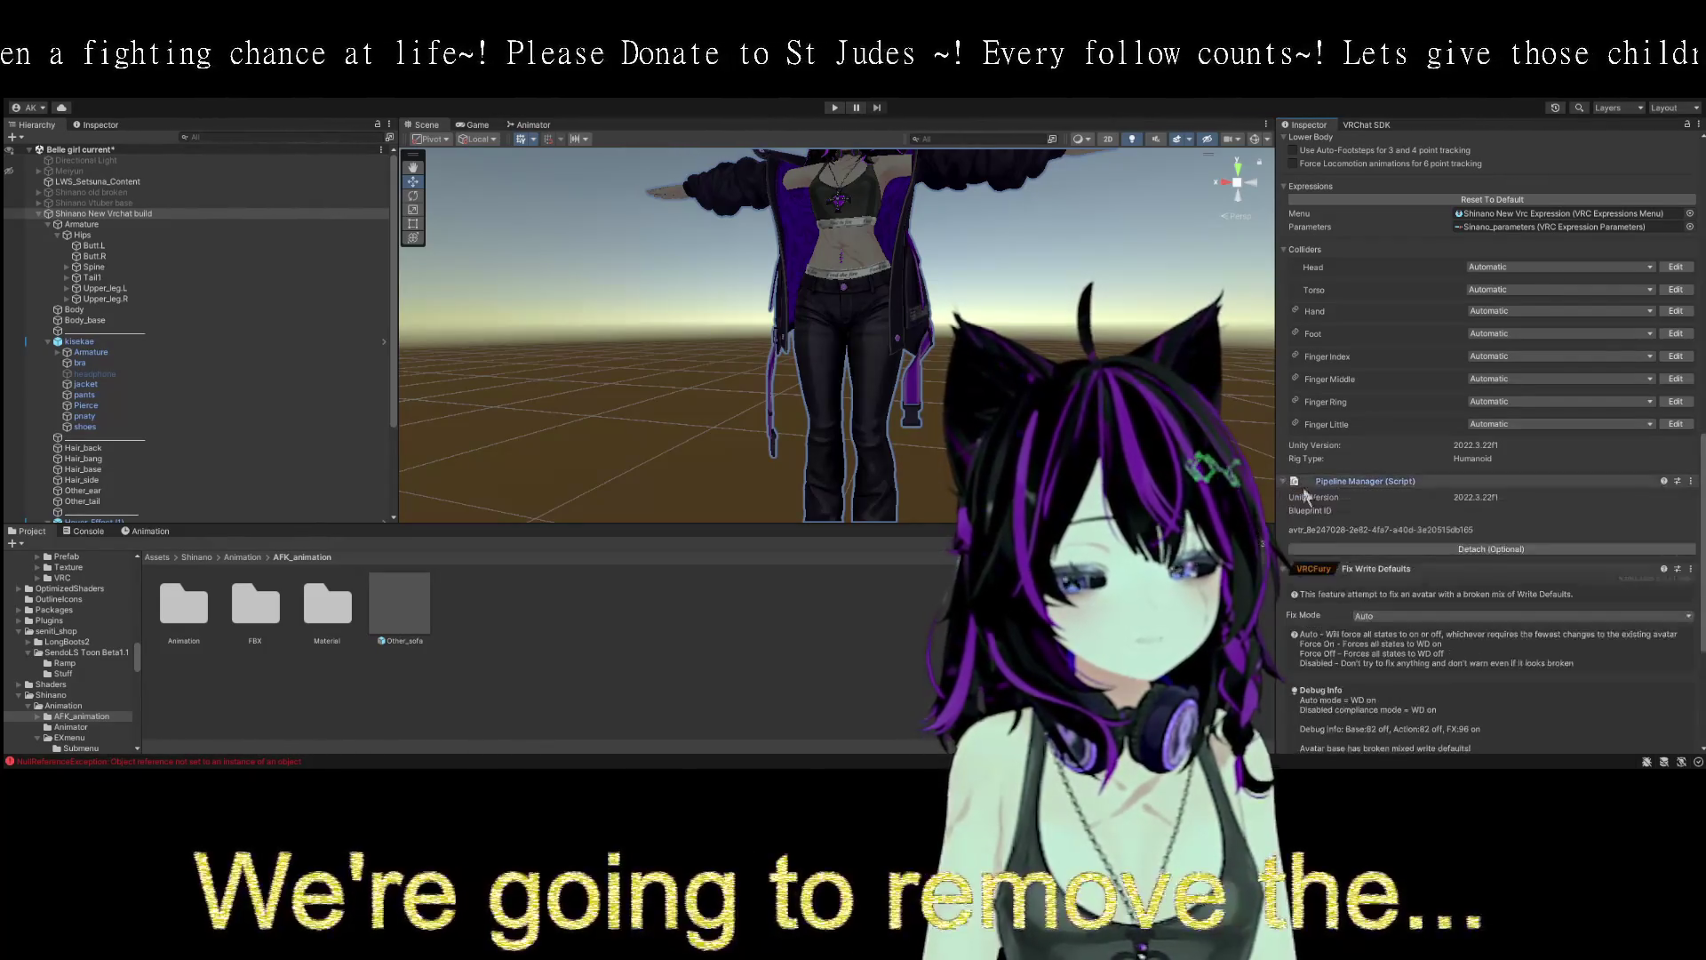
pyautogui.scroll(-2, 1475, 533)
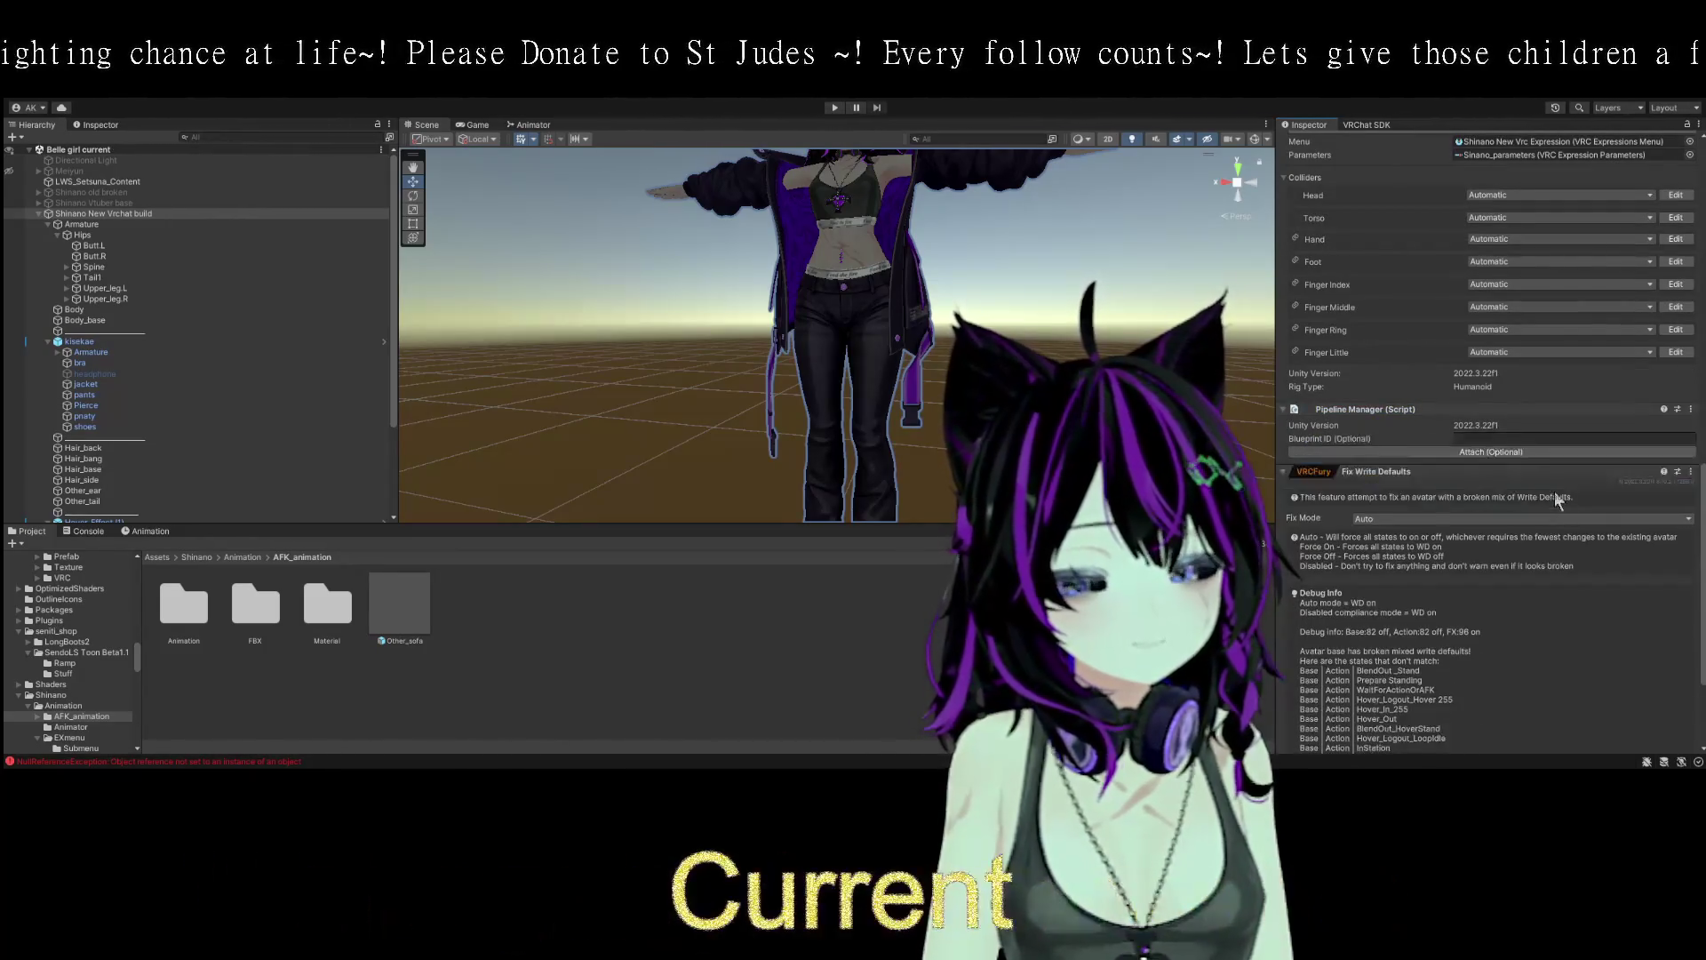
pyautogui.scroll(8, 1555, 490)
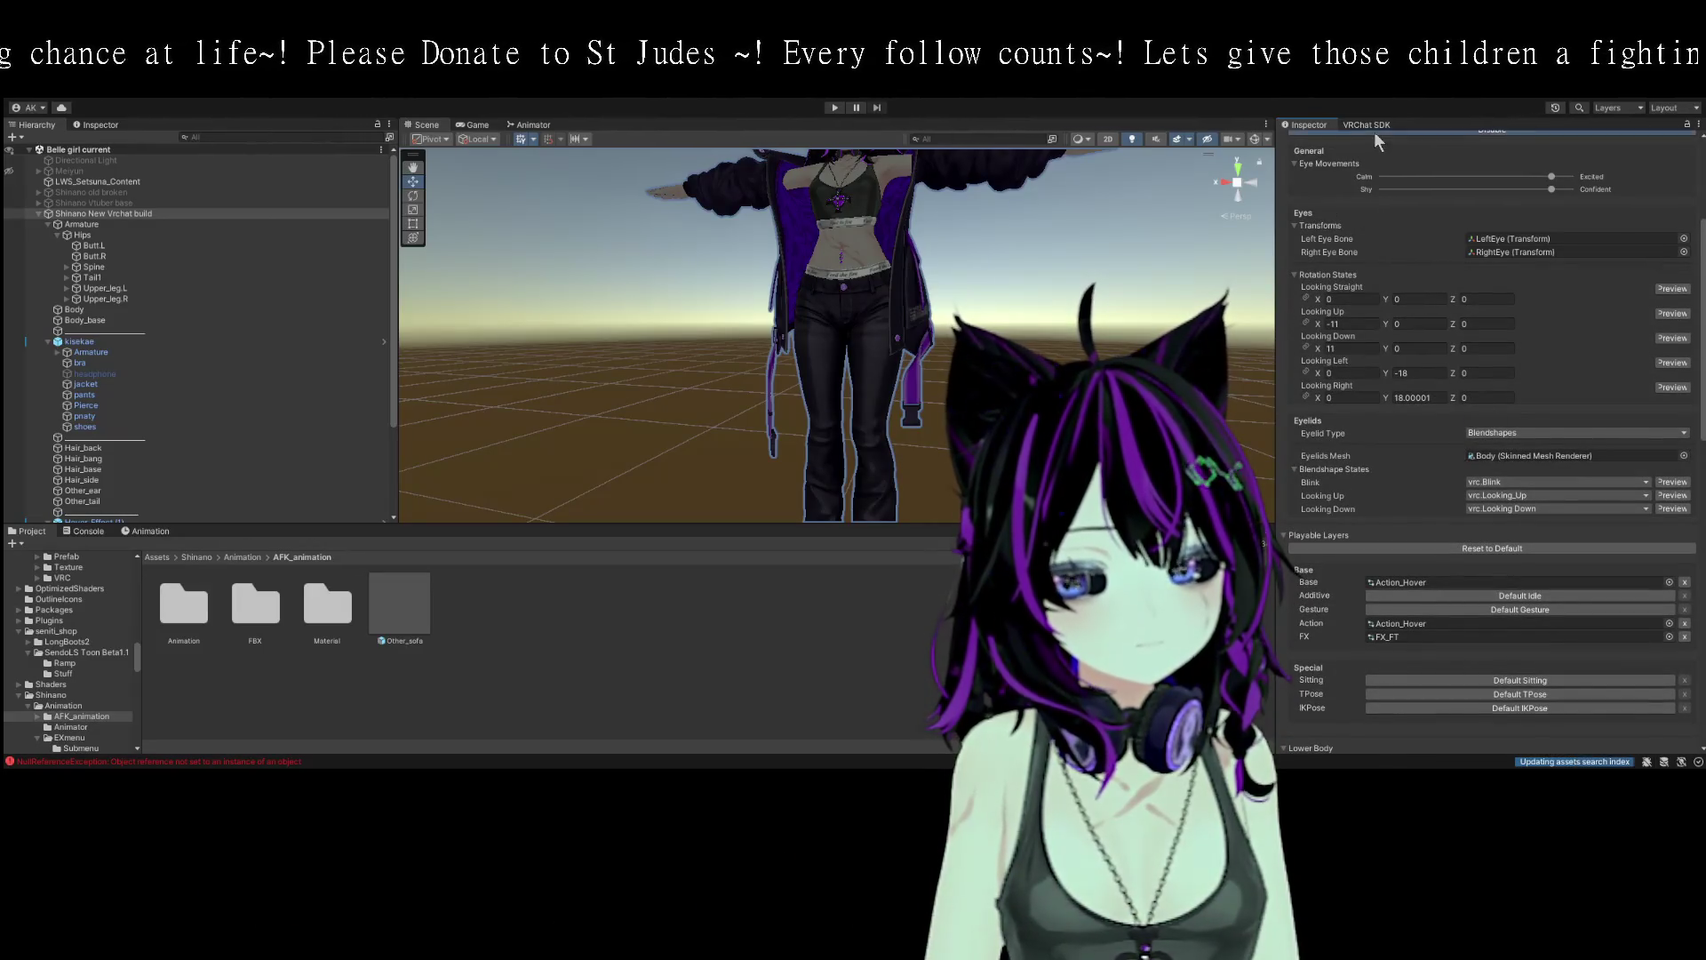
# - In the SDK Builder, name the new avatar 'FT new vtuber test build'
pyautogui.click(1369, 125)
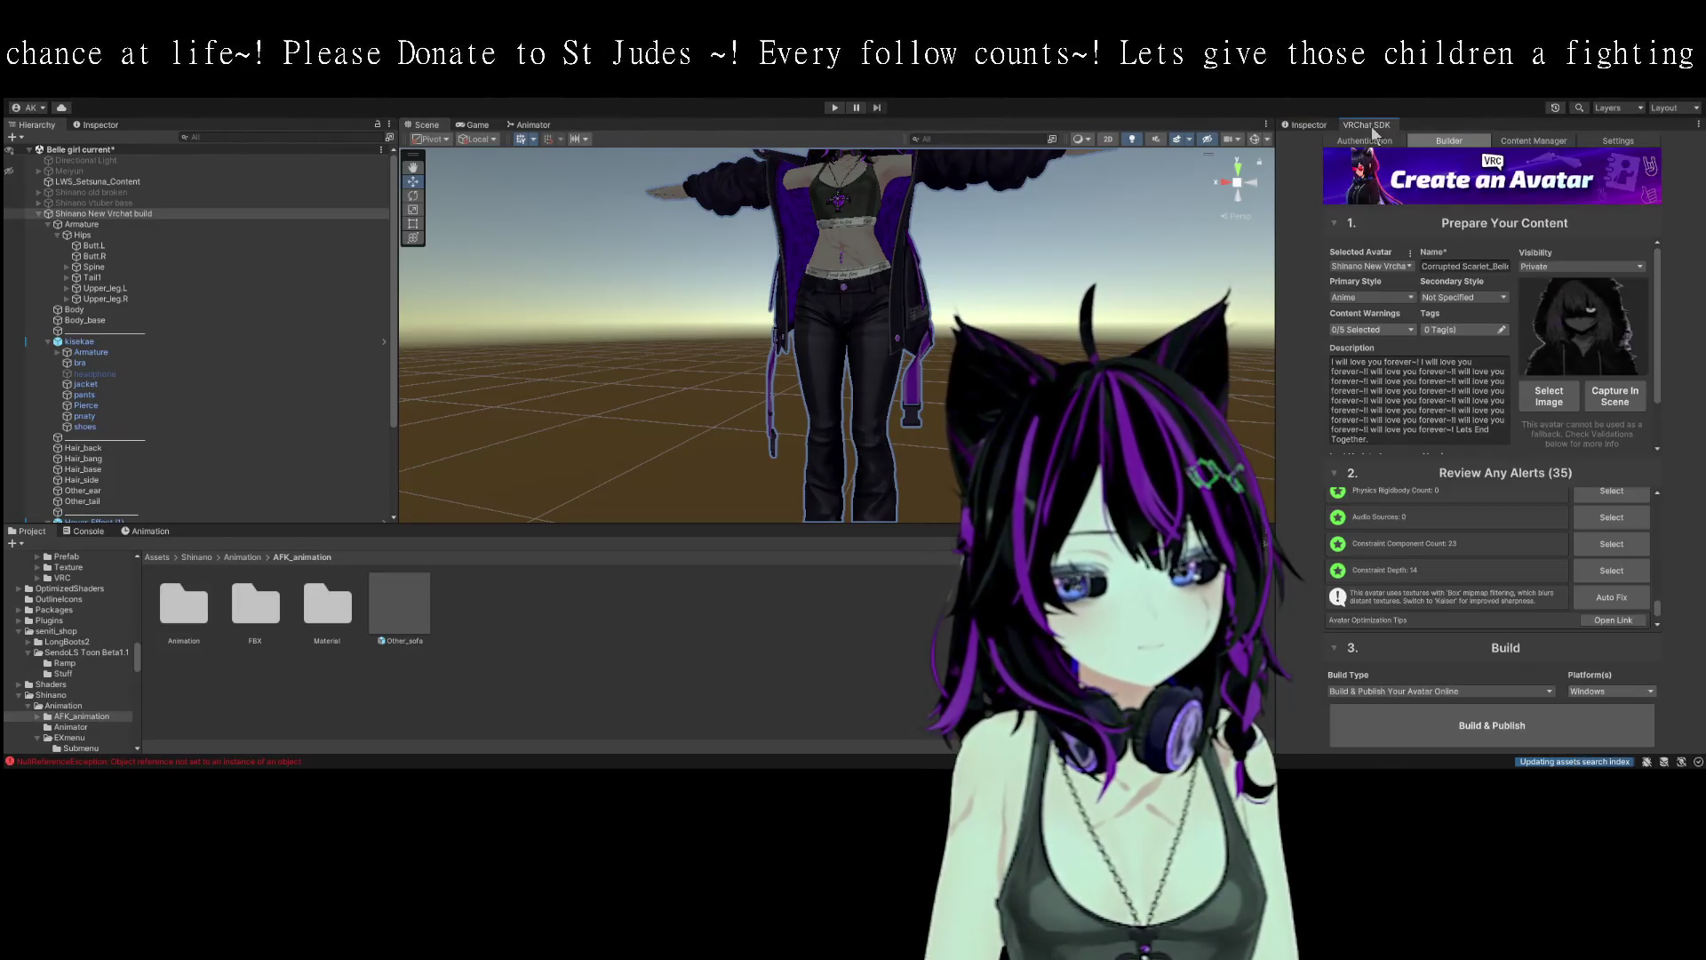
pyautogui.click(1454, 267)
pyautogui.write('FT new')
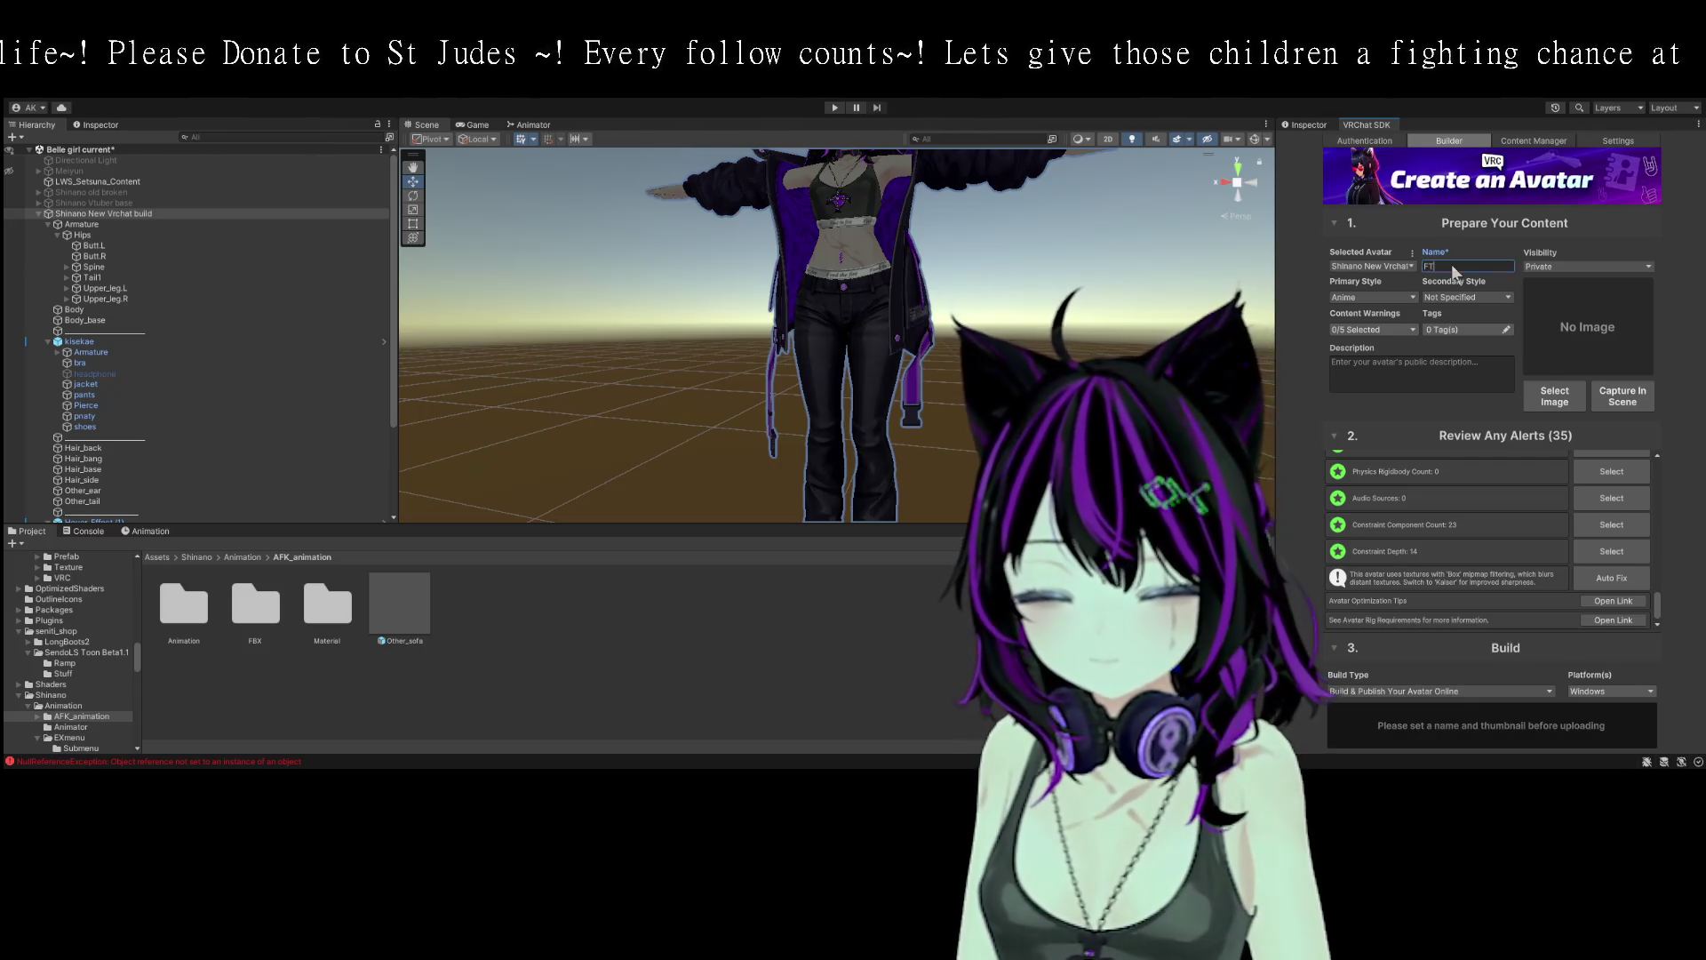
pyautogui.write(' vtube')
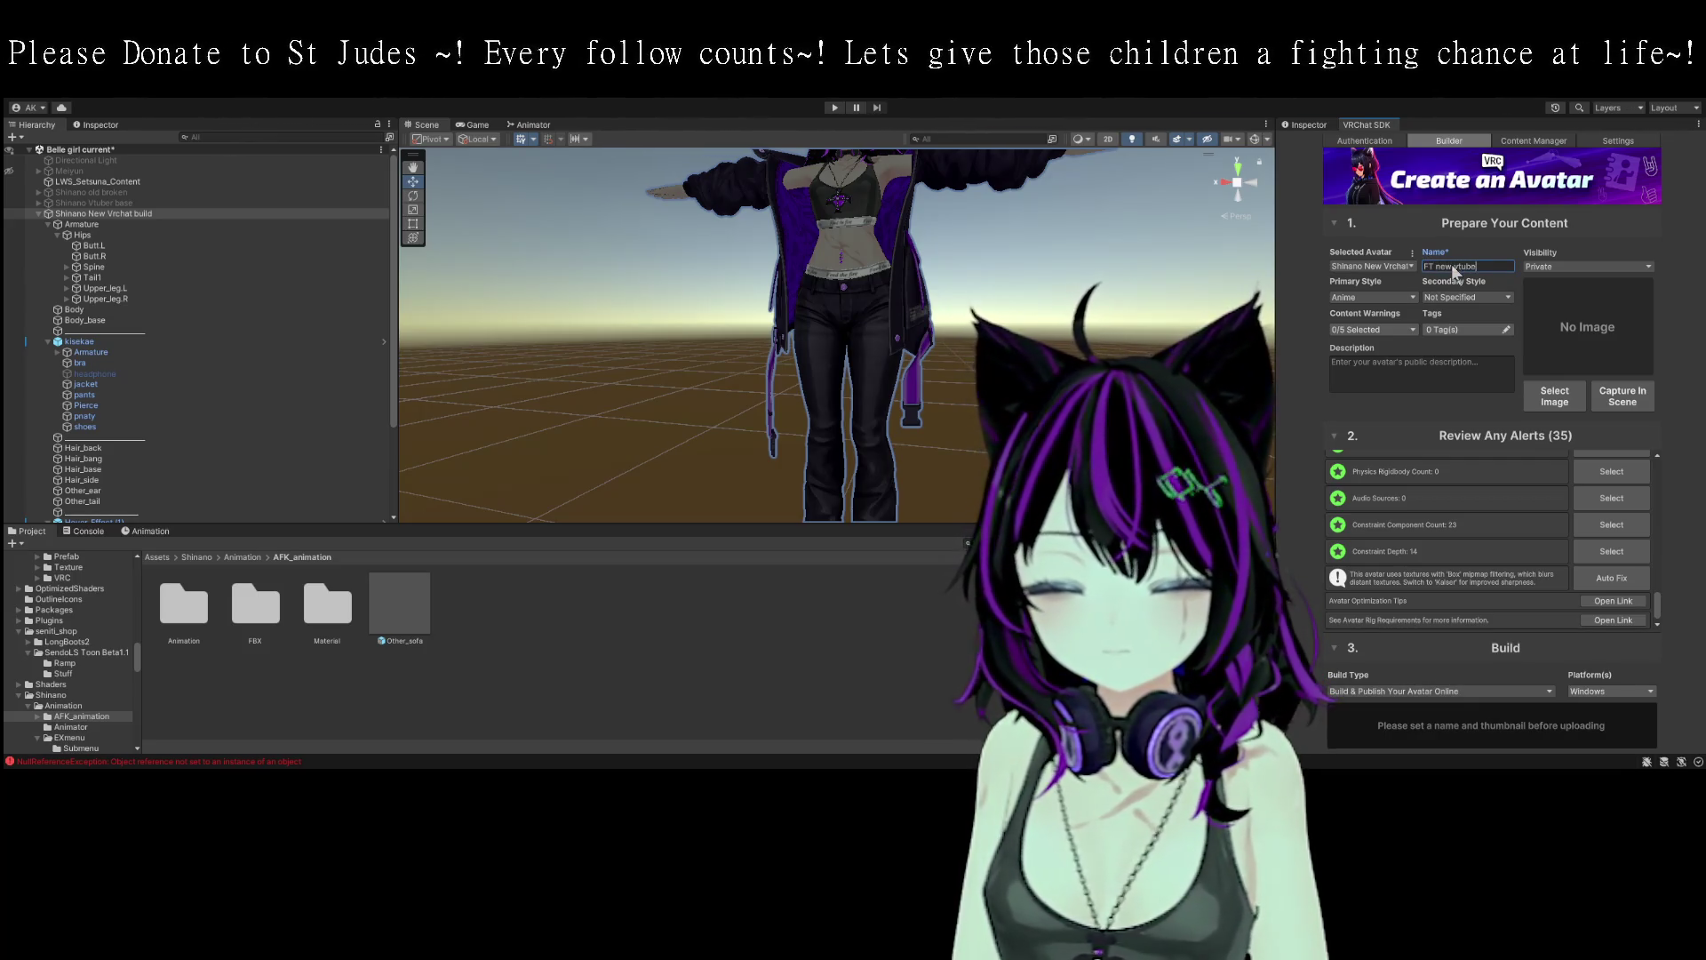
pyautogui.write('r test build fix 01')
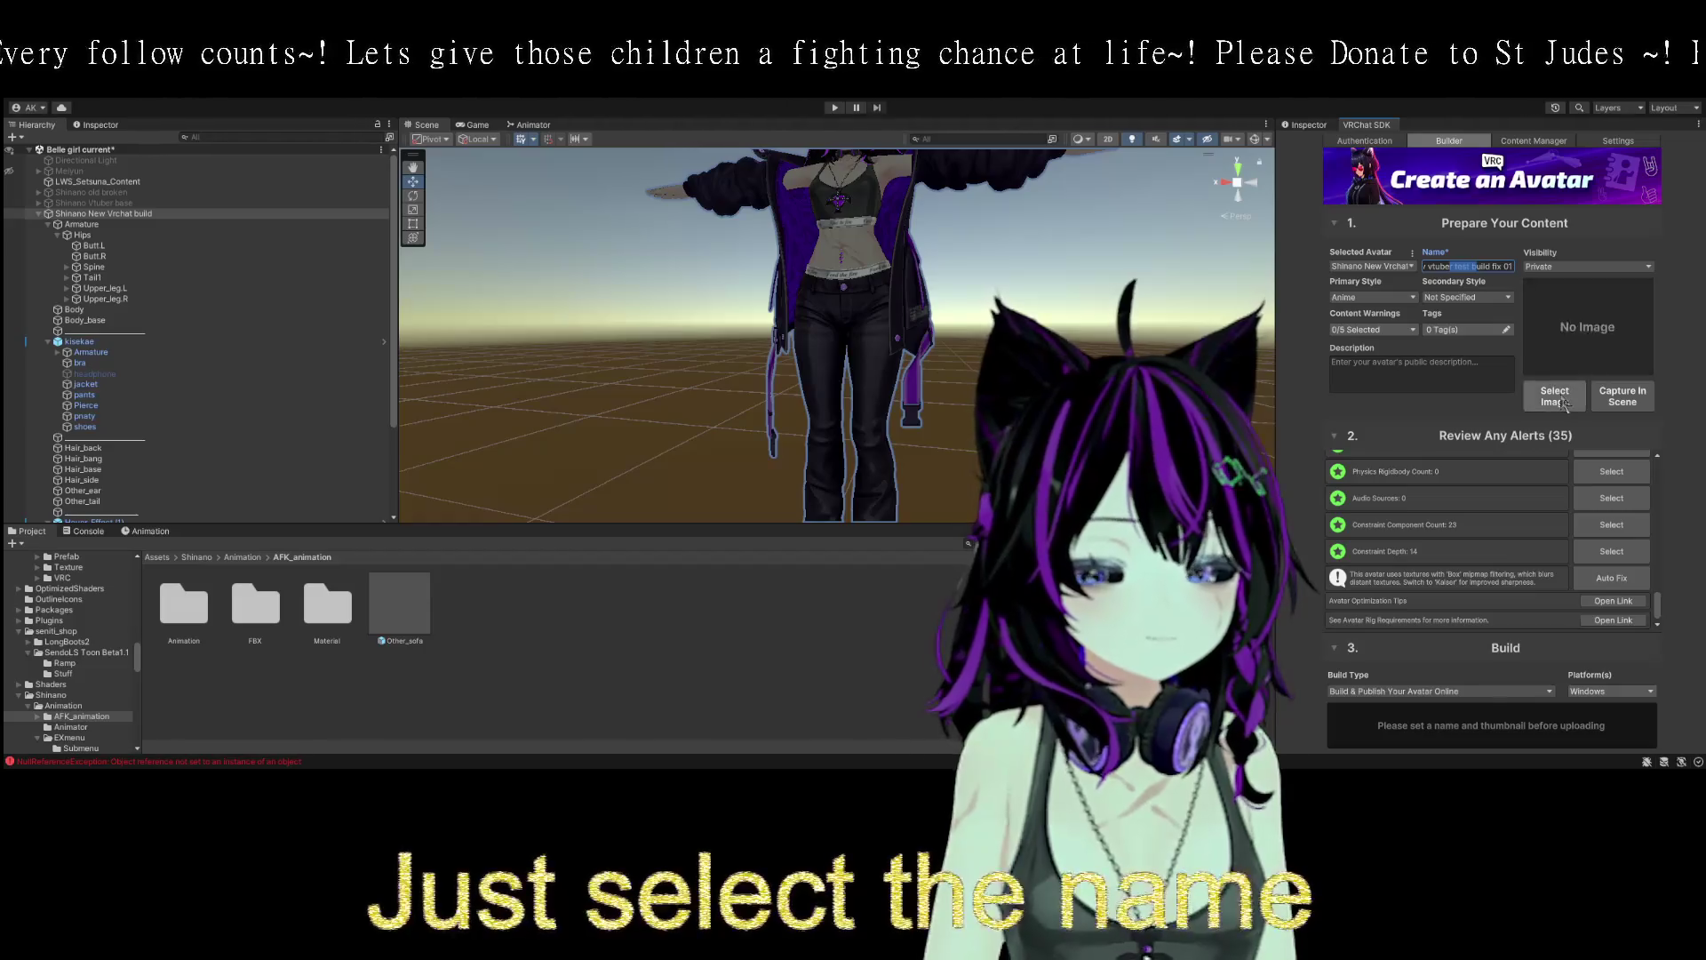
# - Capture the thumbnail from the Scene view as a close-up of the avatar's X-marked eye
pyautogui.click(1640, 397)
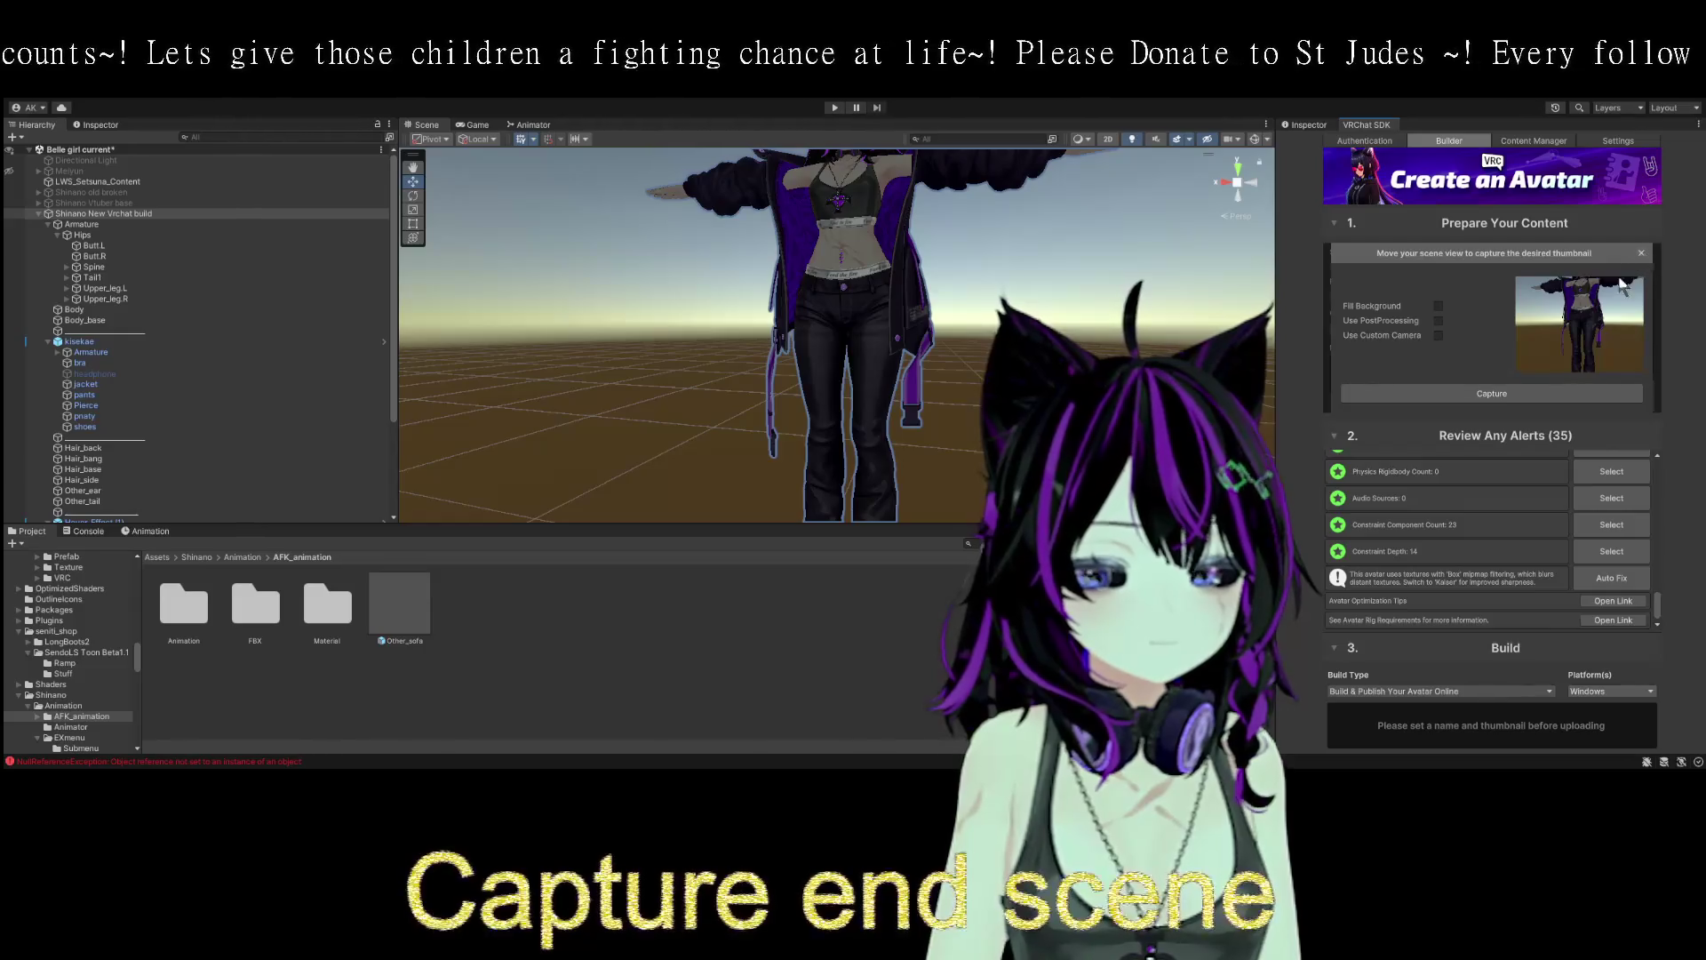
pyautogui.moveTo(942, 160); pyautogui.dragTo(952, 384)
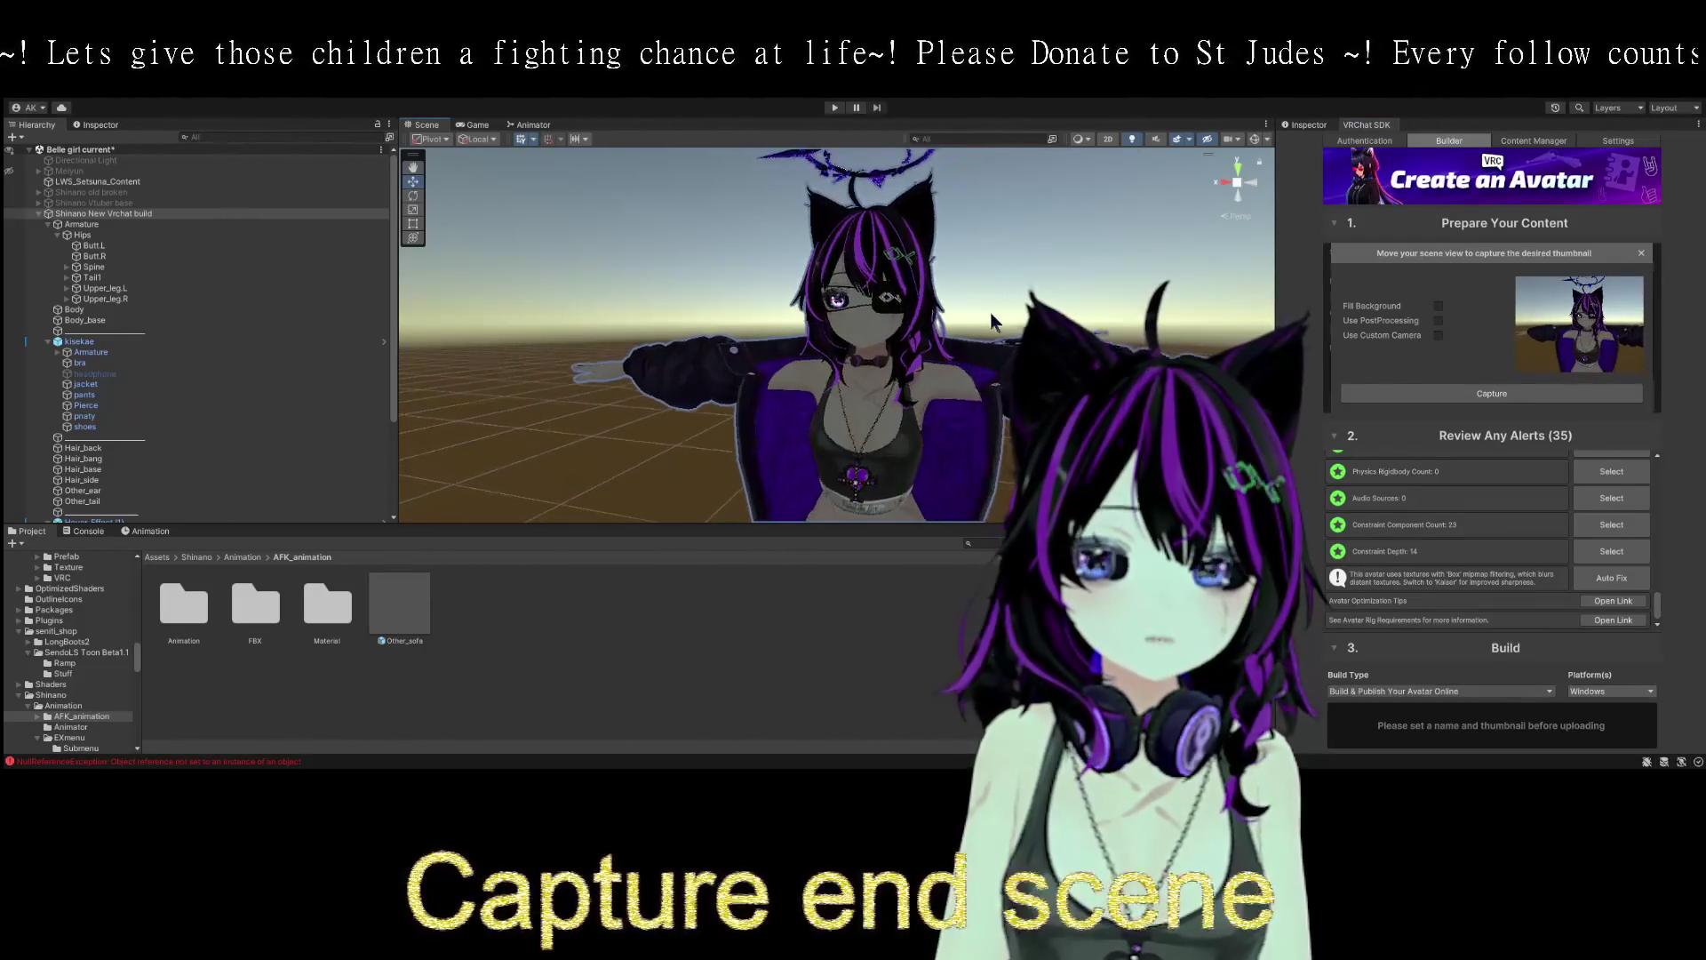
pyautogui.scroll(6, 952, 385)
pyautogui.moveTo(995, 406); pyautogui.dragTo(997, 361)
pyautogui.scroll(3, 996, 391)
pyautogui.scroll(5, 996, 361)
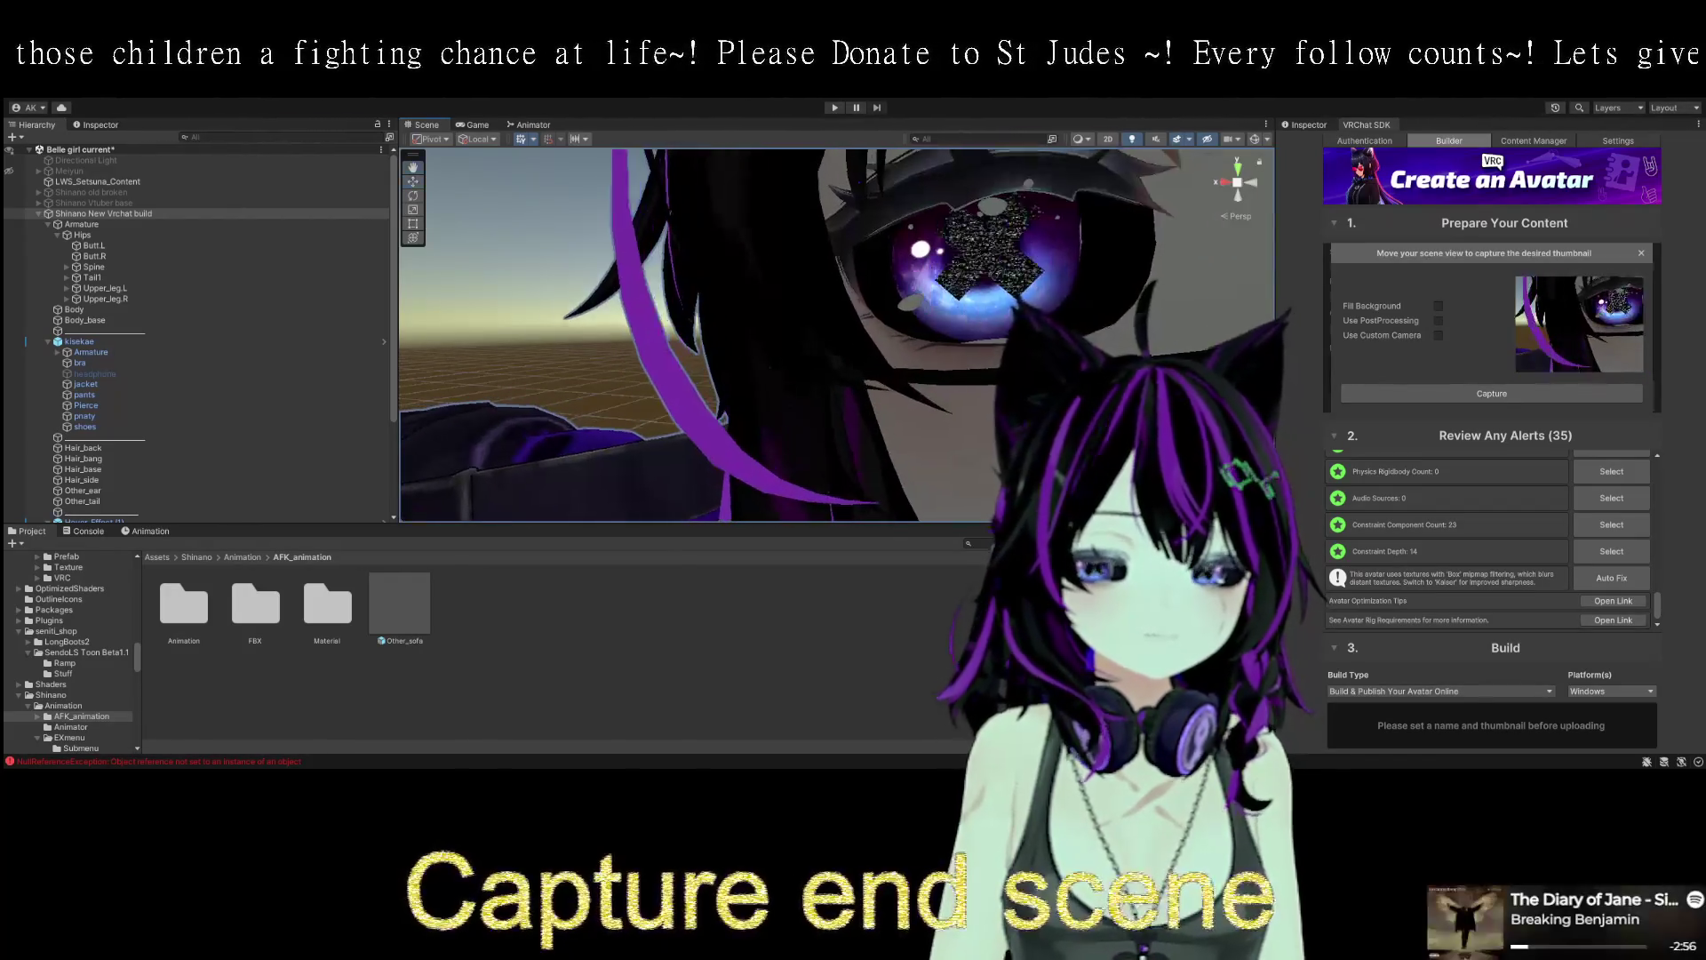
pyautogui.scroll(4, 988, 324)
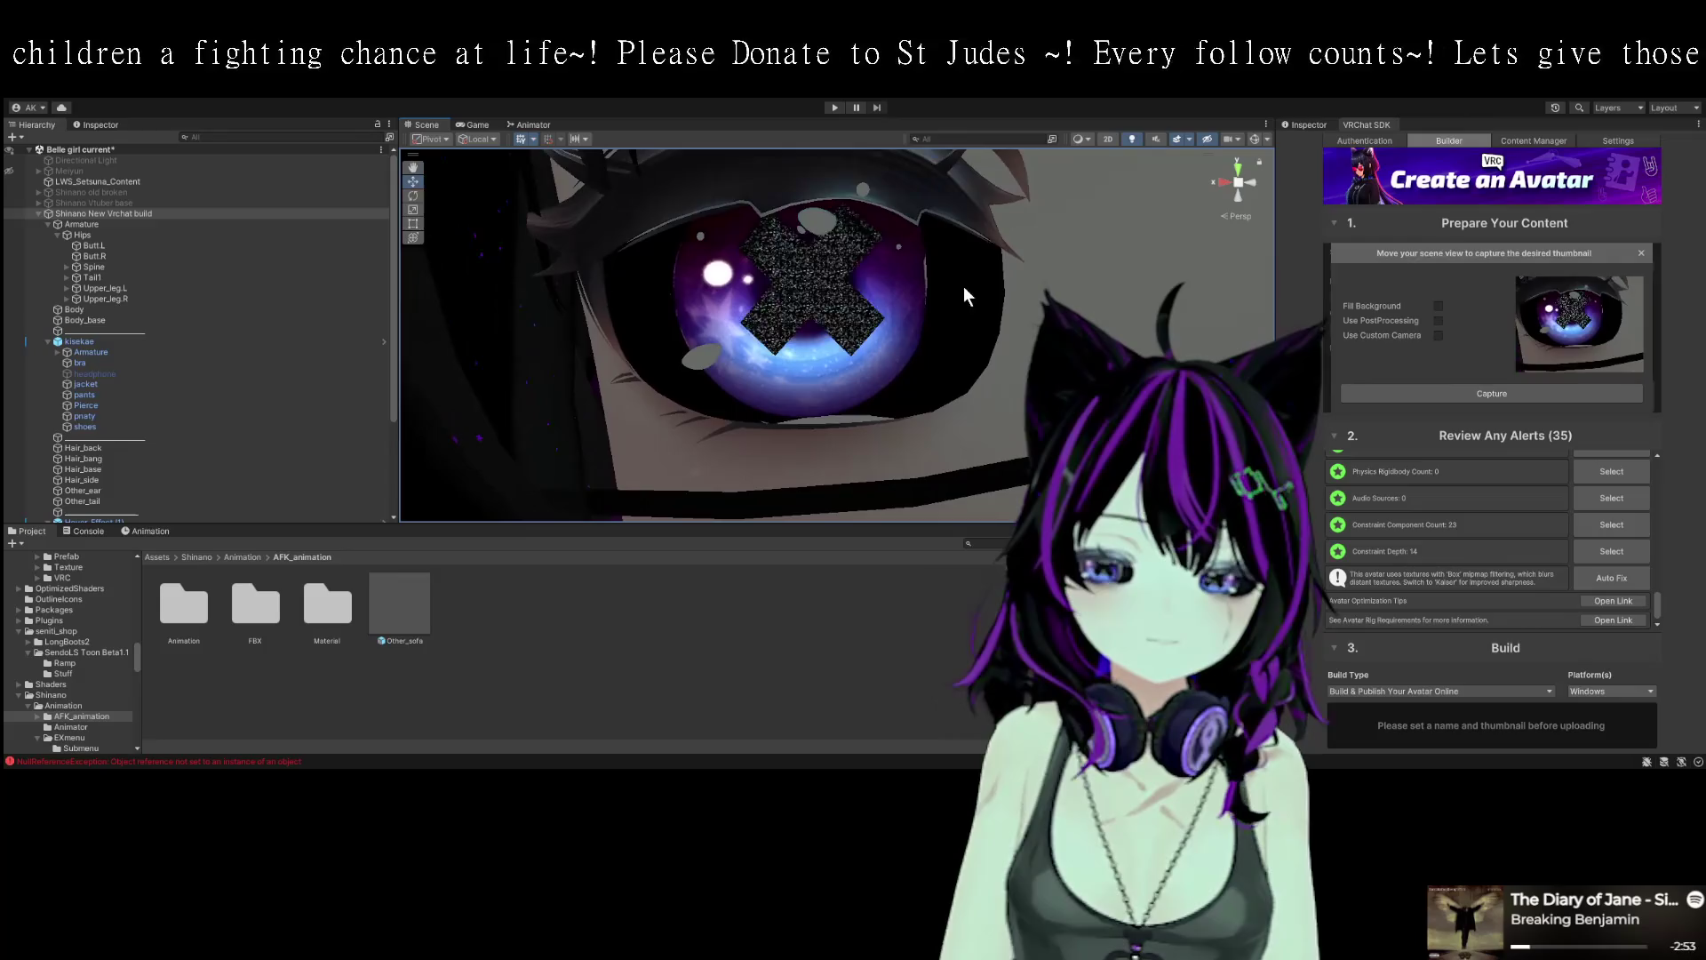
pyautogui.scroll(3, 988, 327)
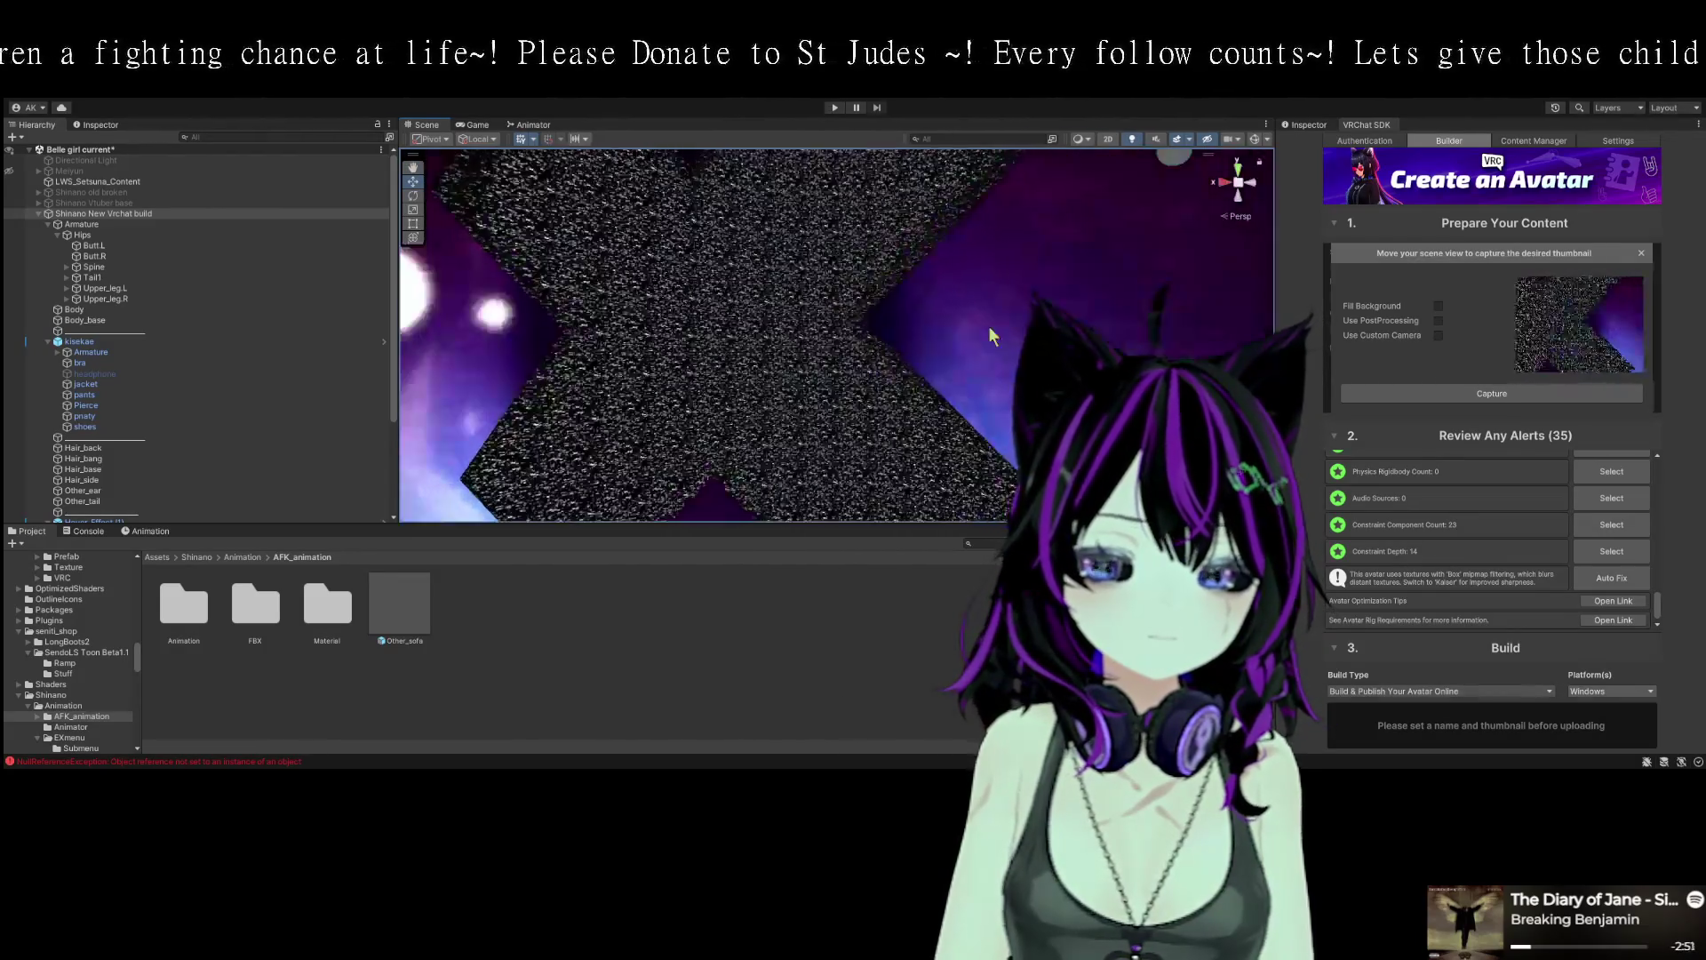
pyautogui.scroll(-3, 988, 330)
pyautogui.scroll(3, 950, 319)
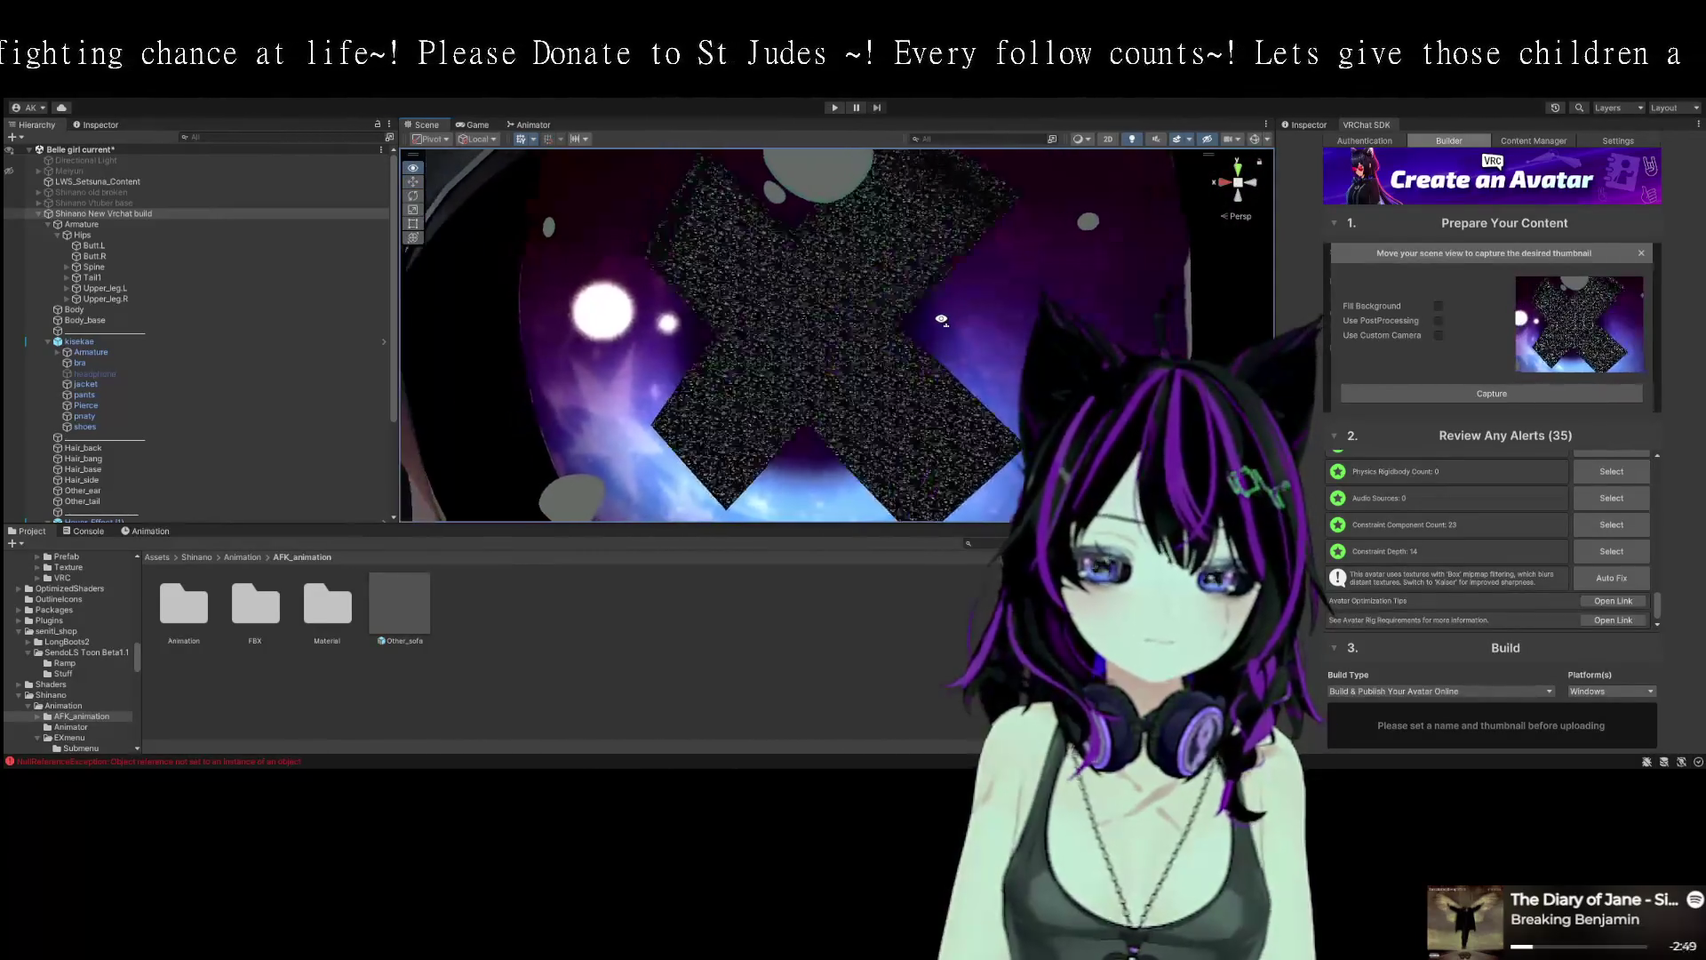
pyautogui.moveTo(891, 320)
pyautogui.mouseDown()
pyautogui.moveTo(915, 320)
pyautogui.moveTo(880, 320)
pyautogui.moveTo(925, 351)
pyautogui.moveTo(914, 320)
pyautogui.moveTo(914, 336)
pyautogui.moveTo(942, 320)
pyautogui.mouseUp()
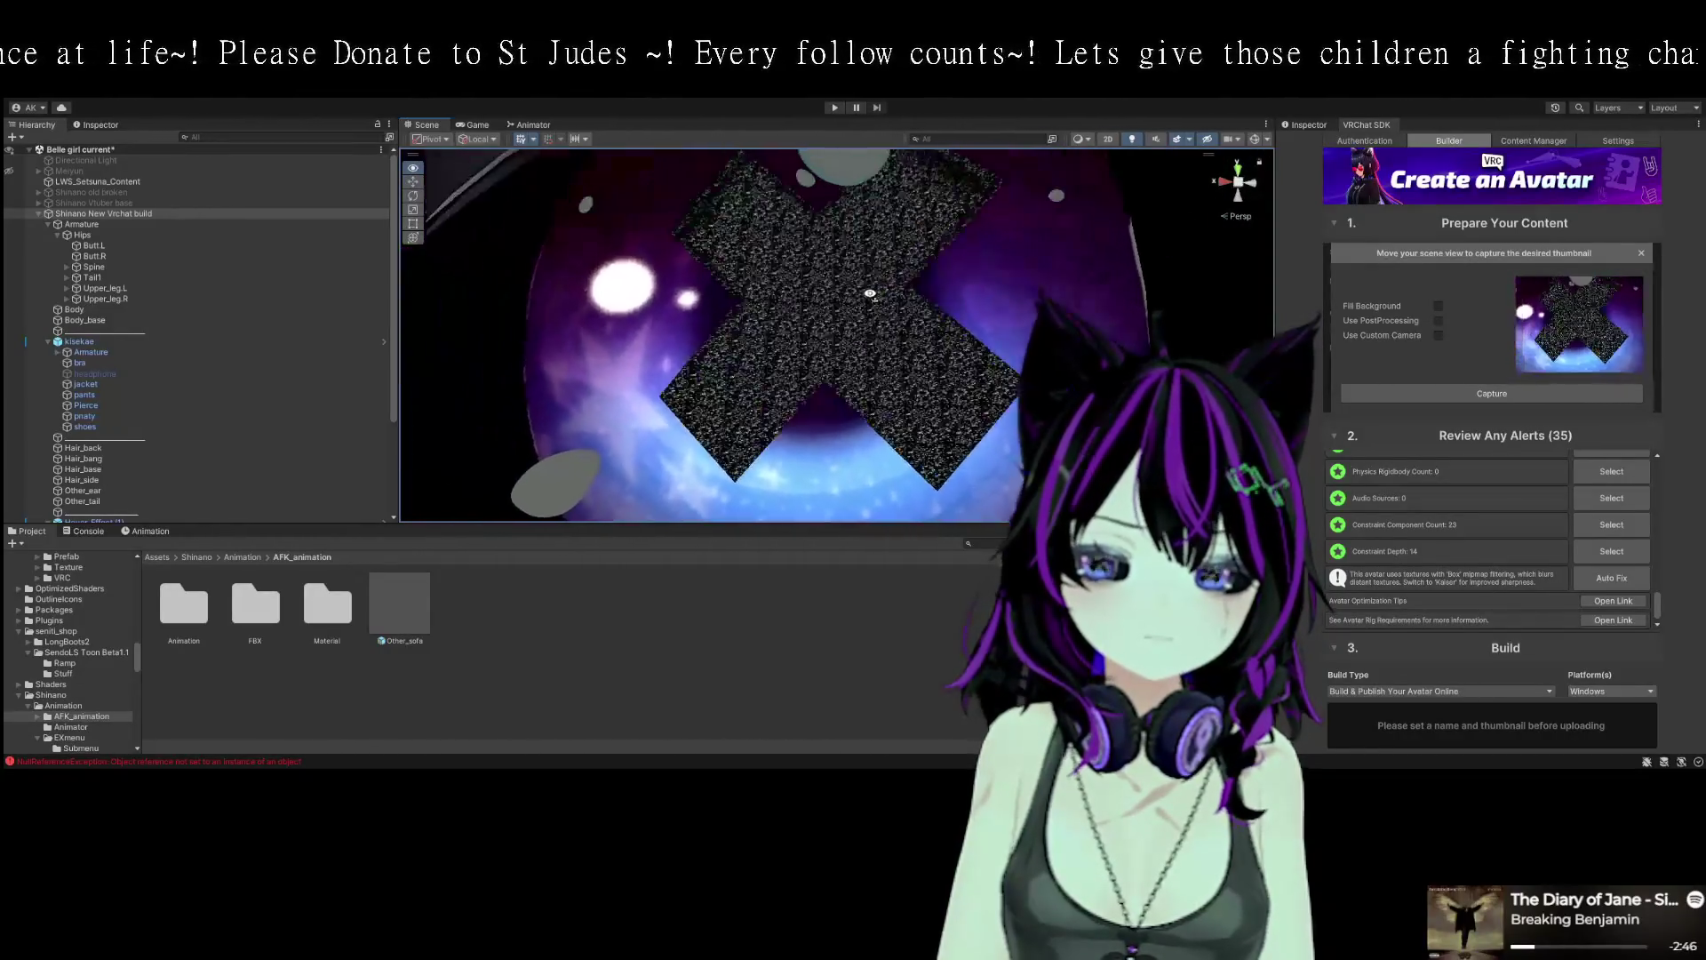
pyautogui.click(1523, 394)
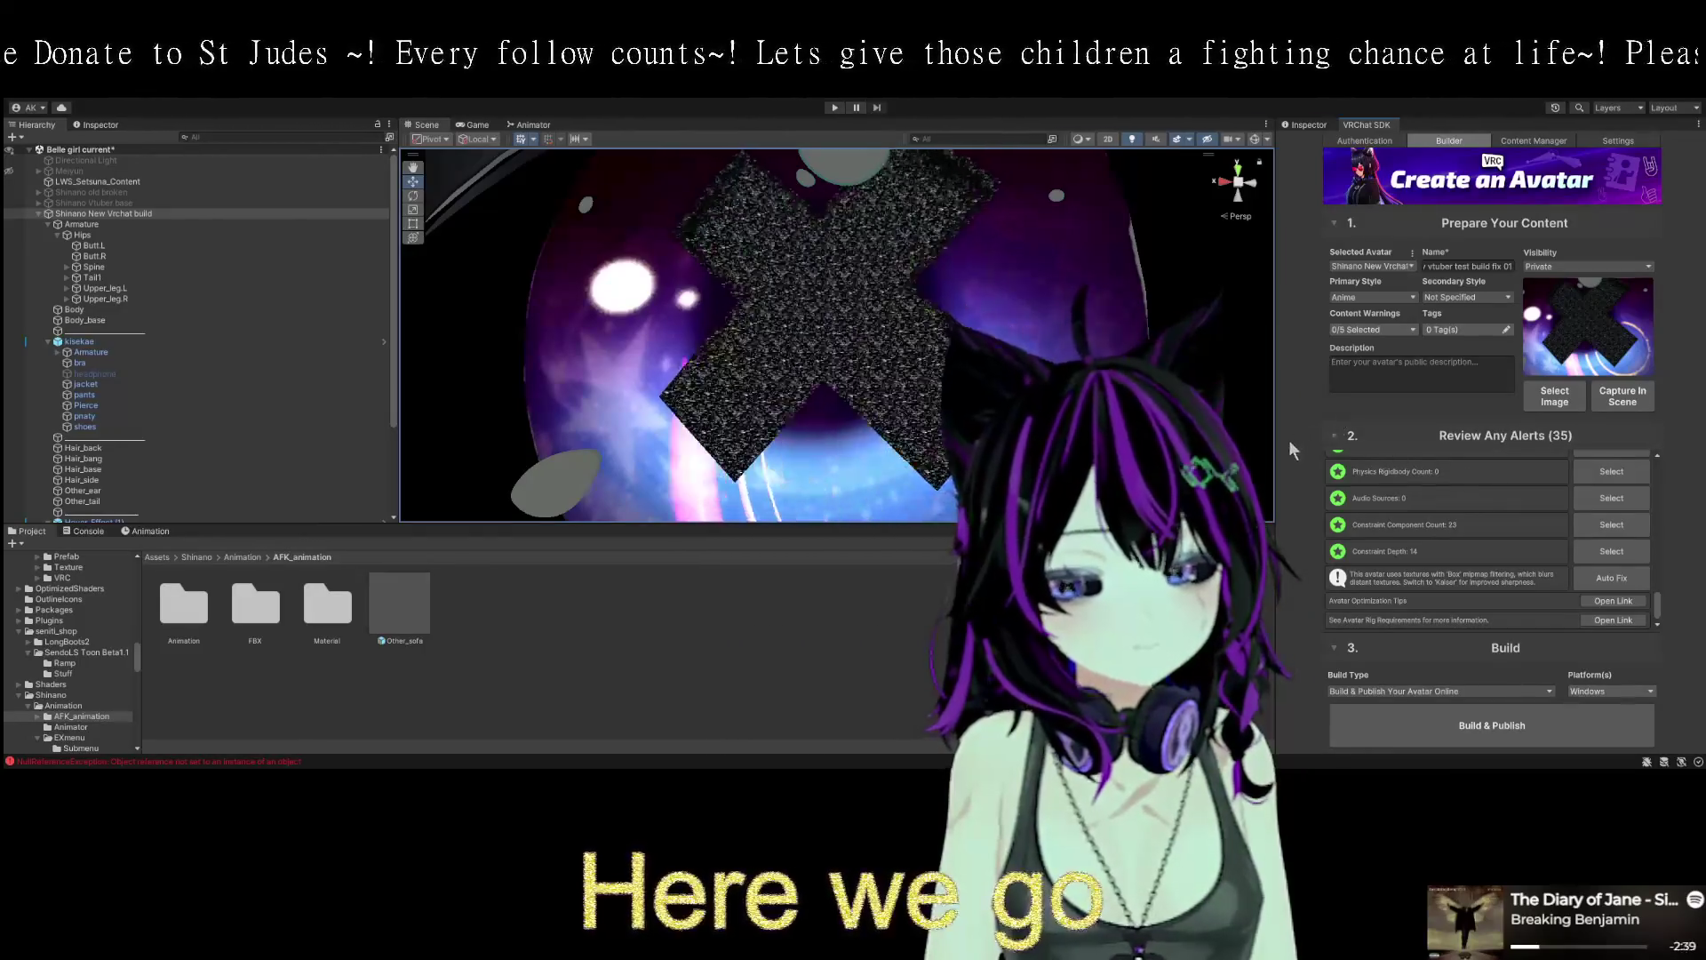
# - Build and publish the avatar with the eye close-up as its thumbnail
pyautogui.click(1492, 725)
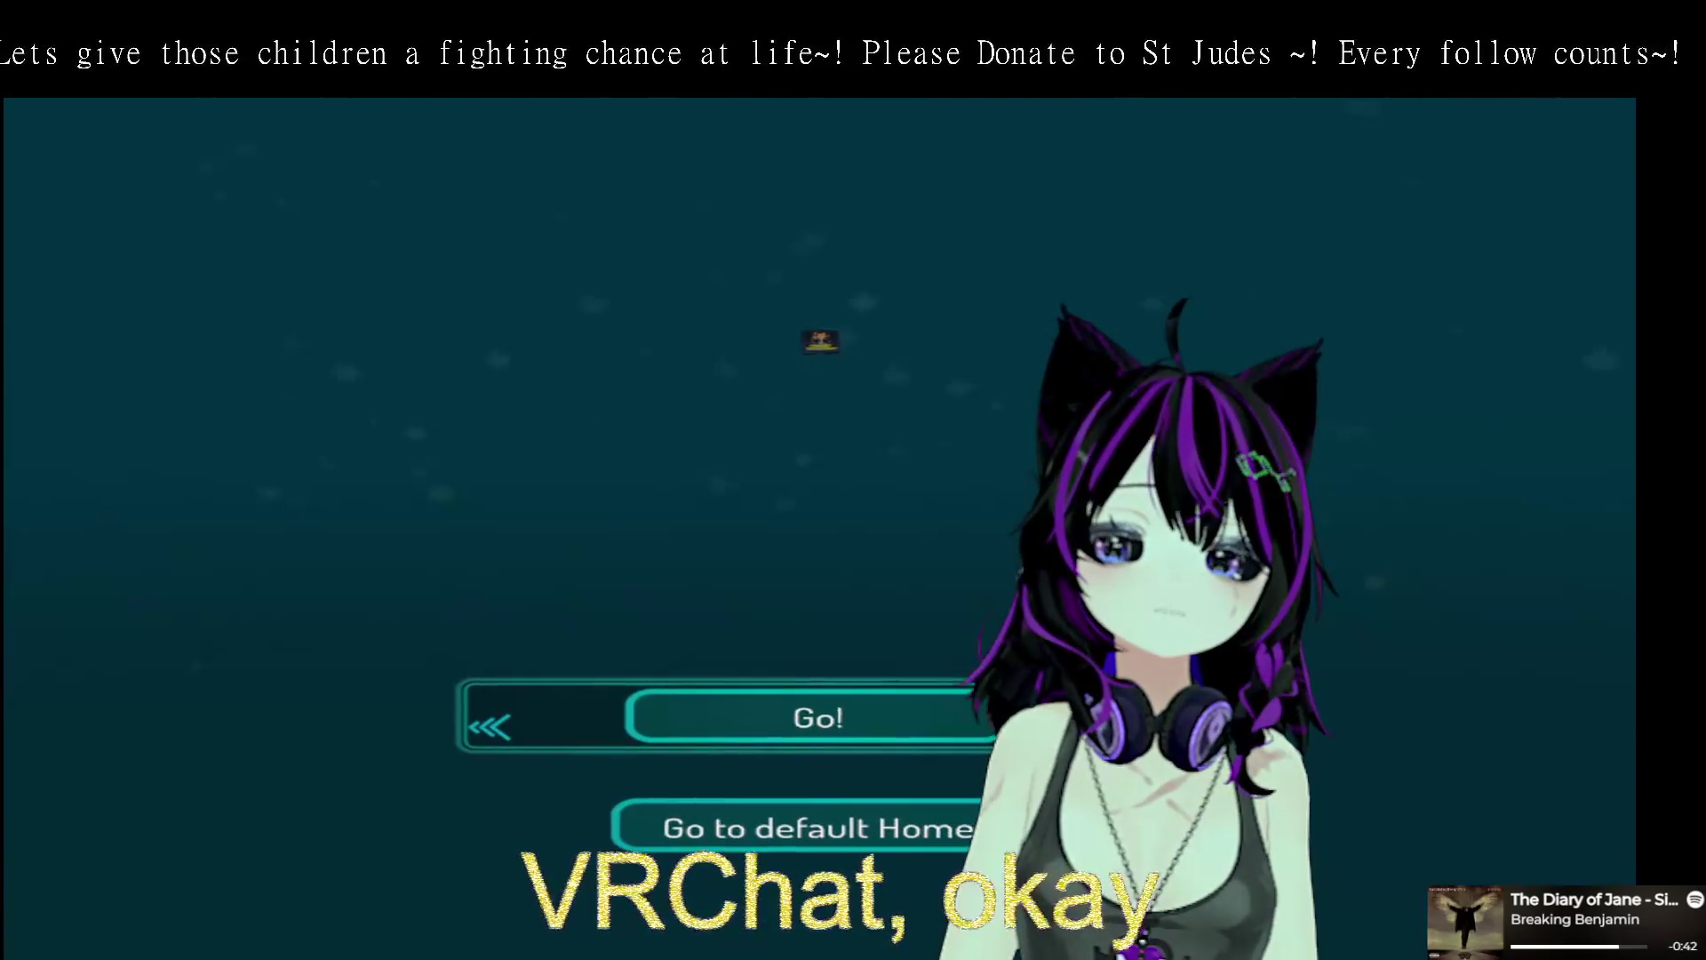
# - Enter the Avatar Testing Chamber world in VRChat and bring up the quick menu
pyautogui.click(894, 745)
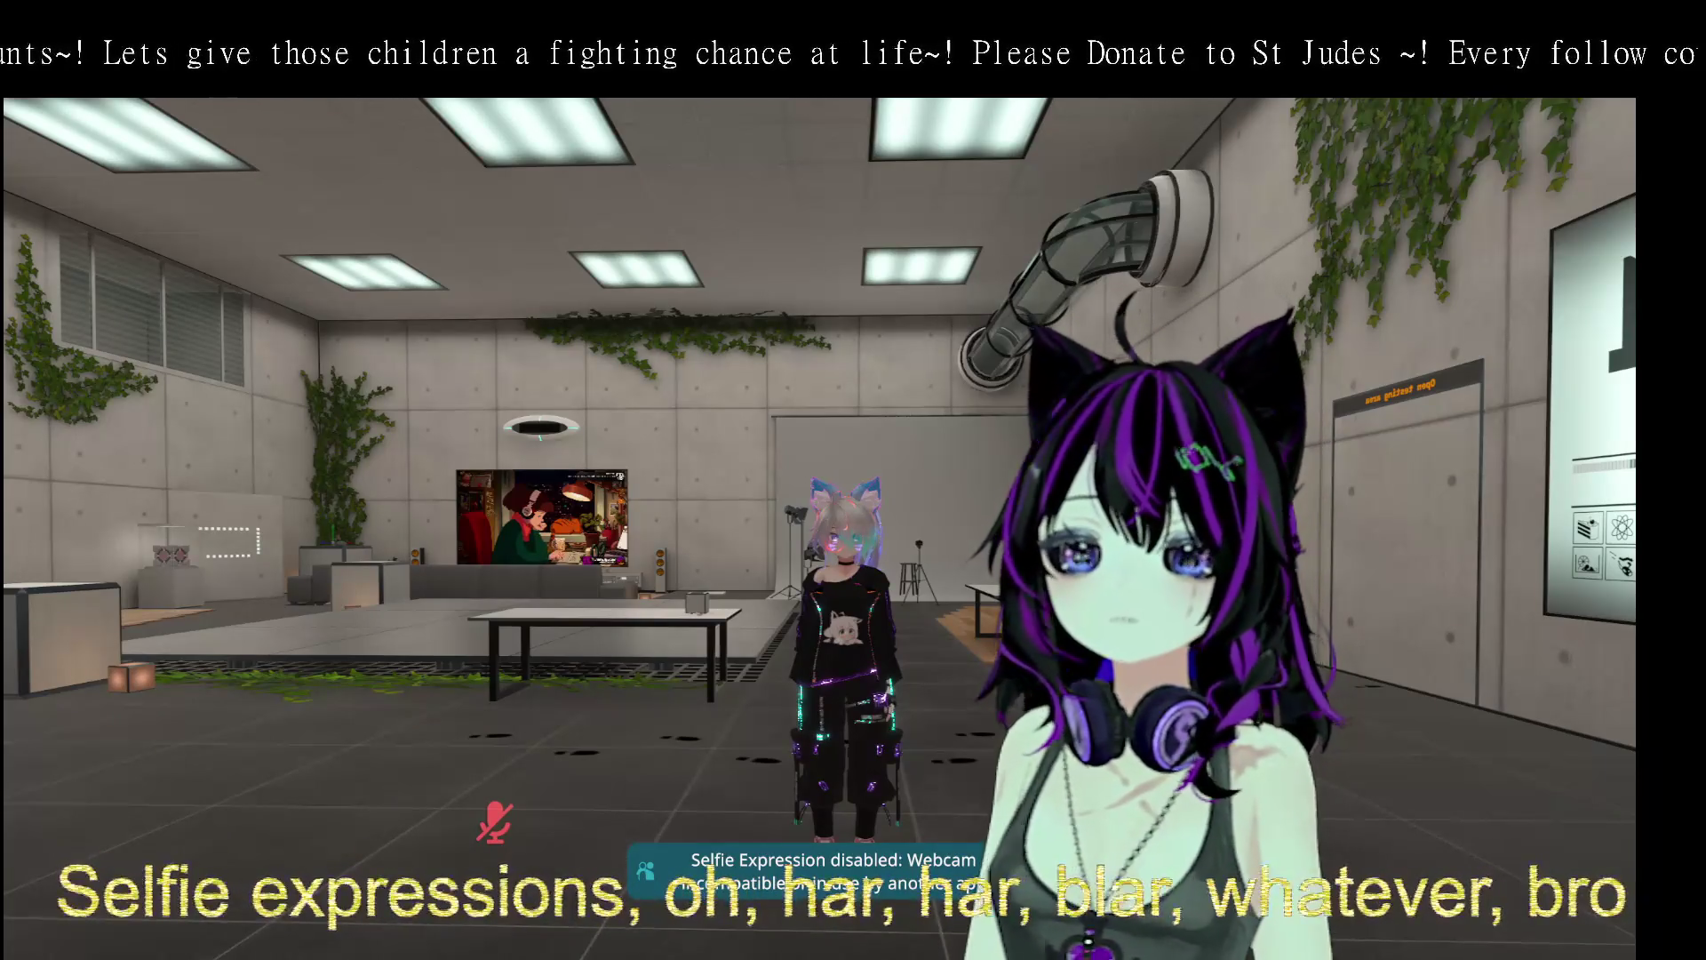
pyautogui.press('Escape')
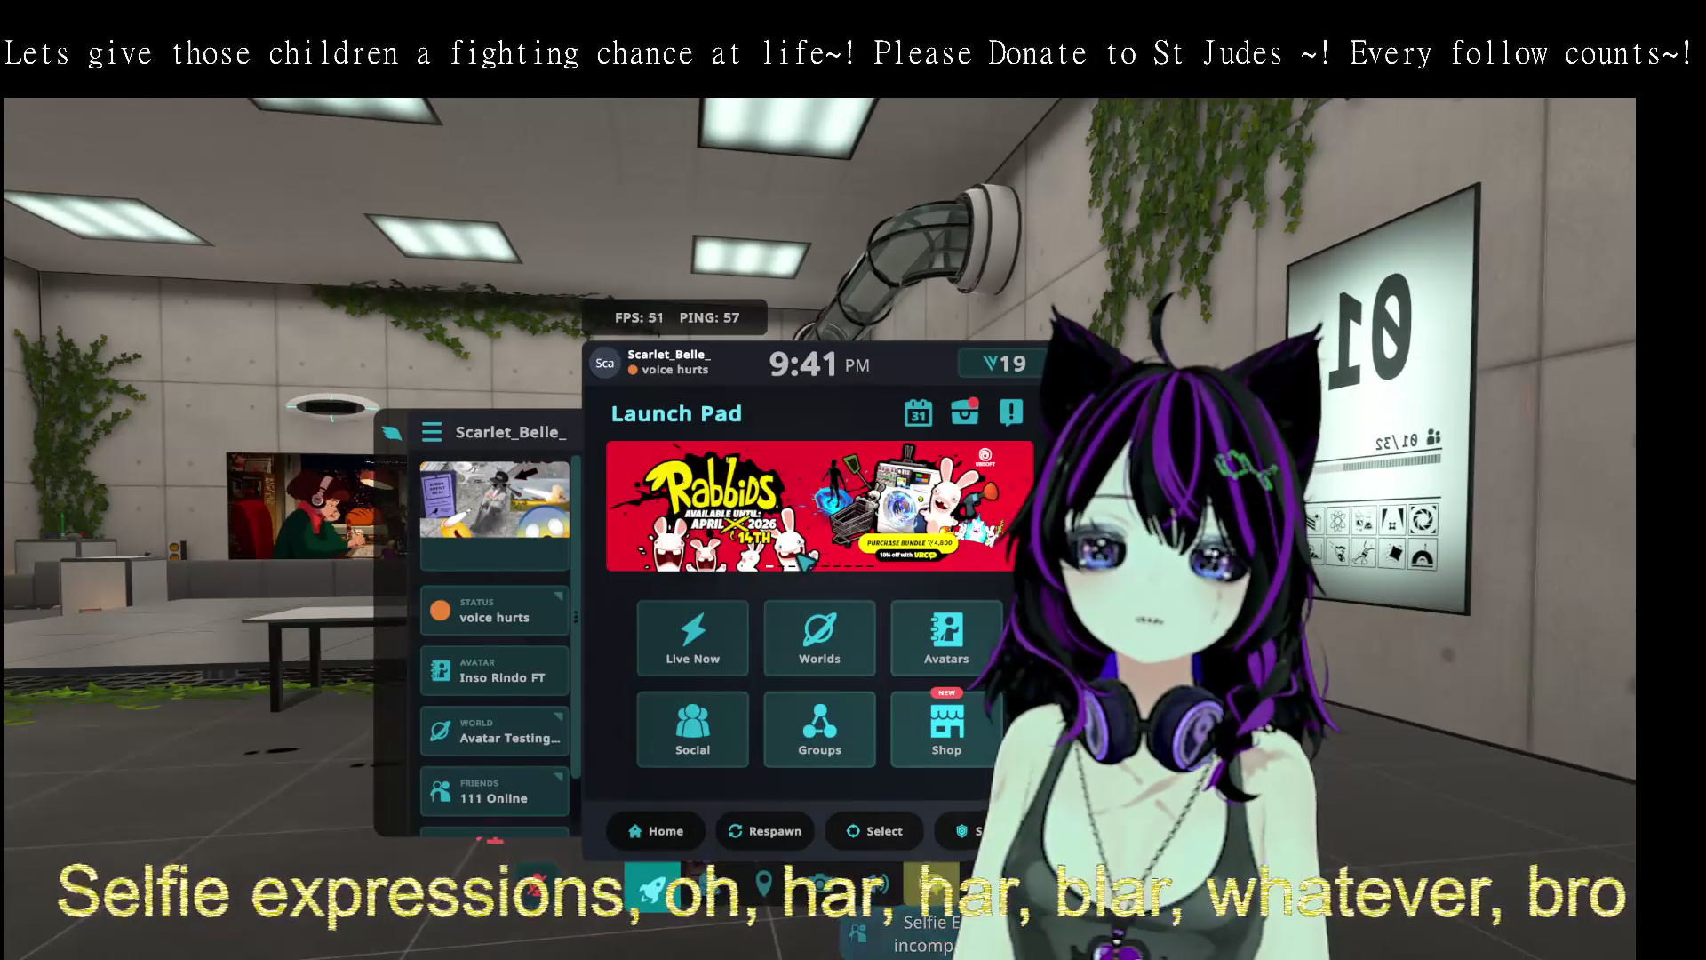
pyautogui.press('Escape')
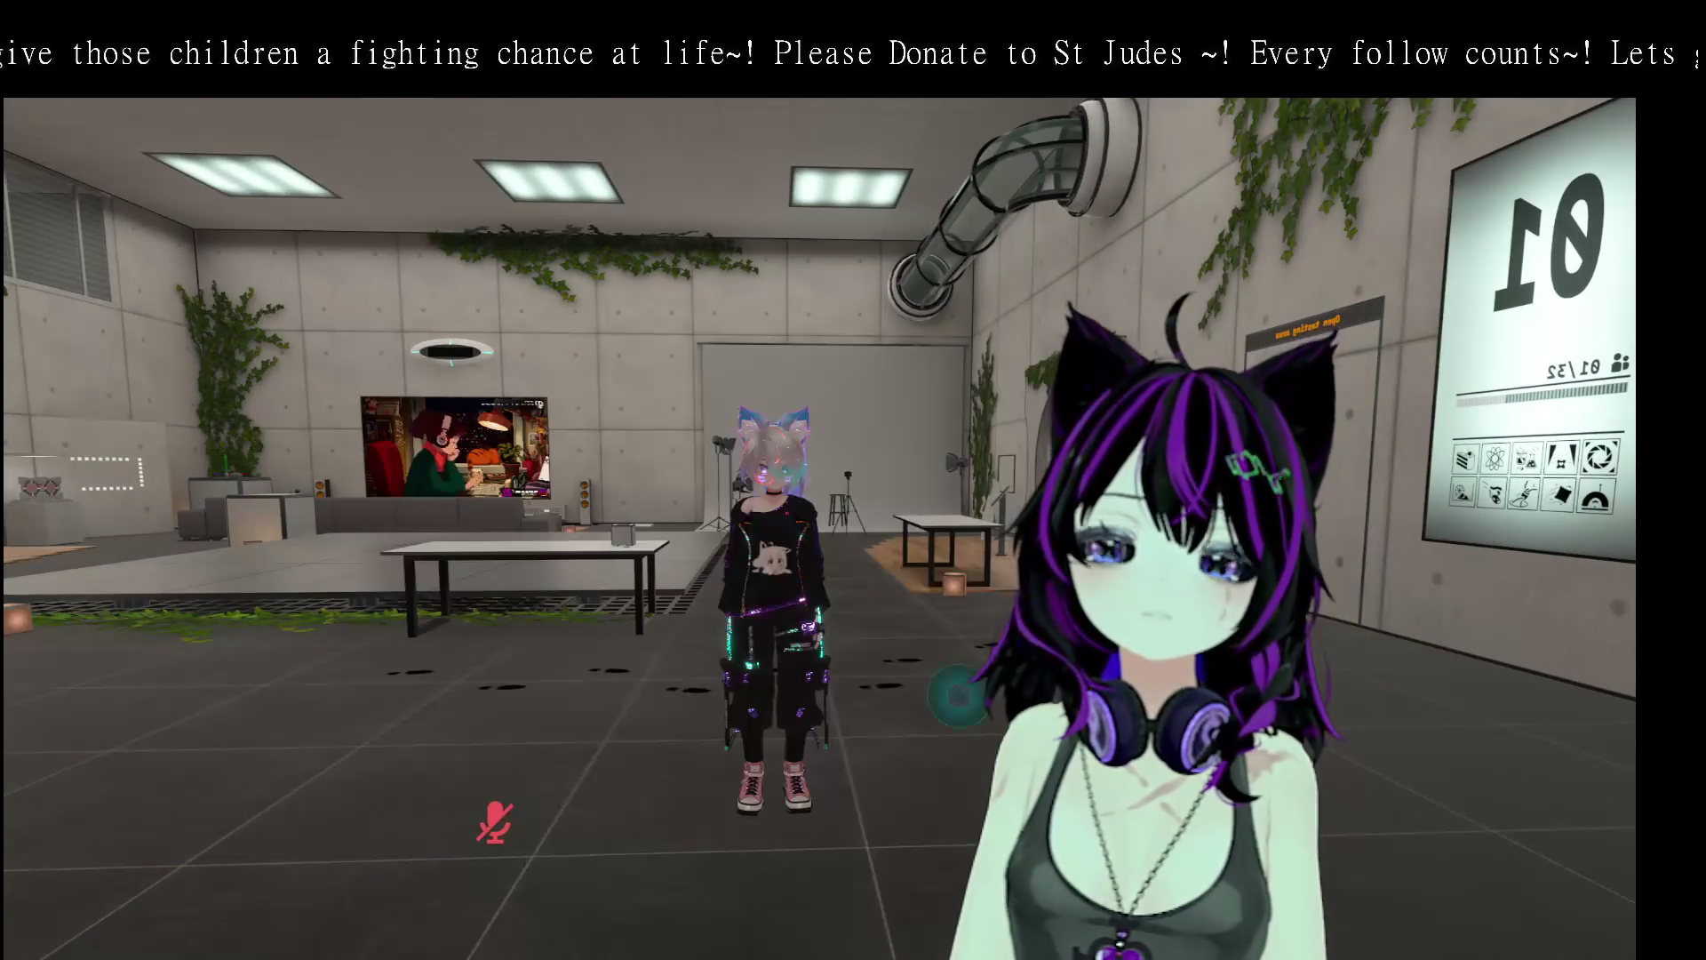
pyautogui.press('r')
pyautogui.press('Escape')
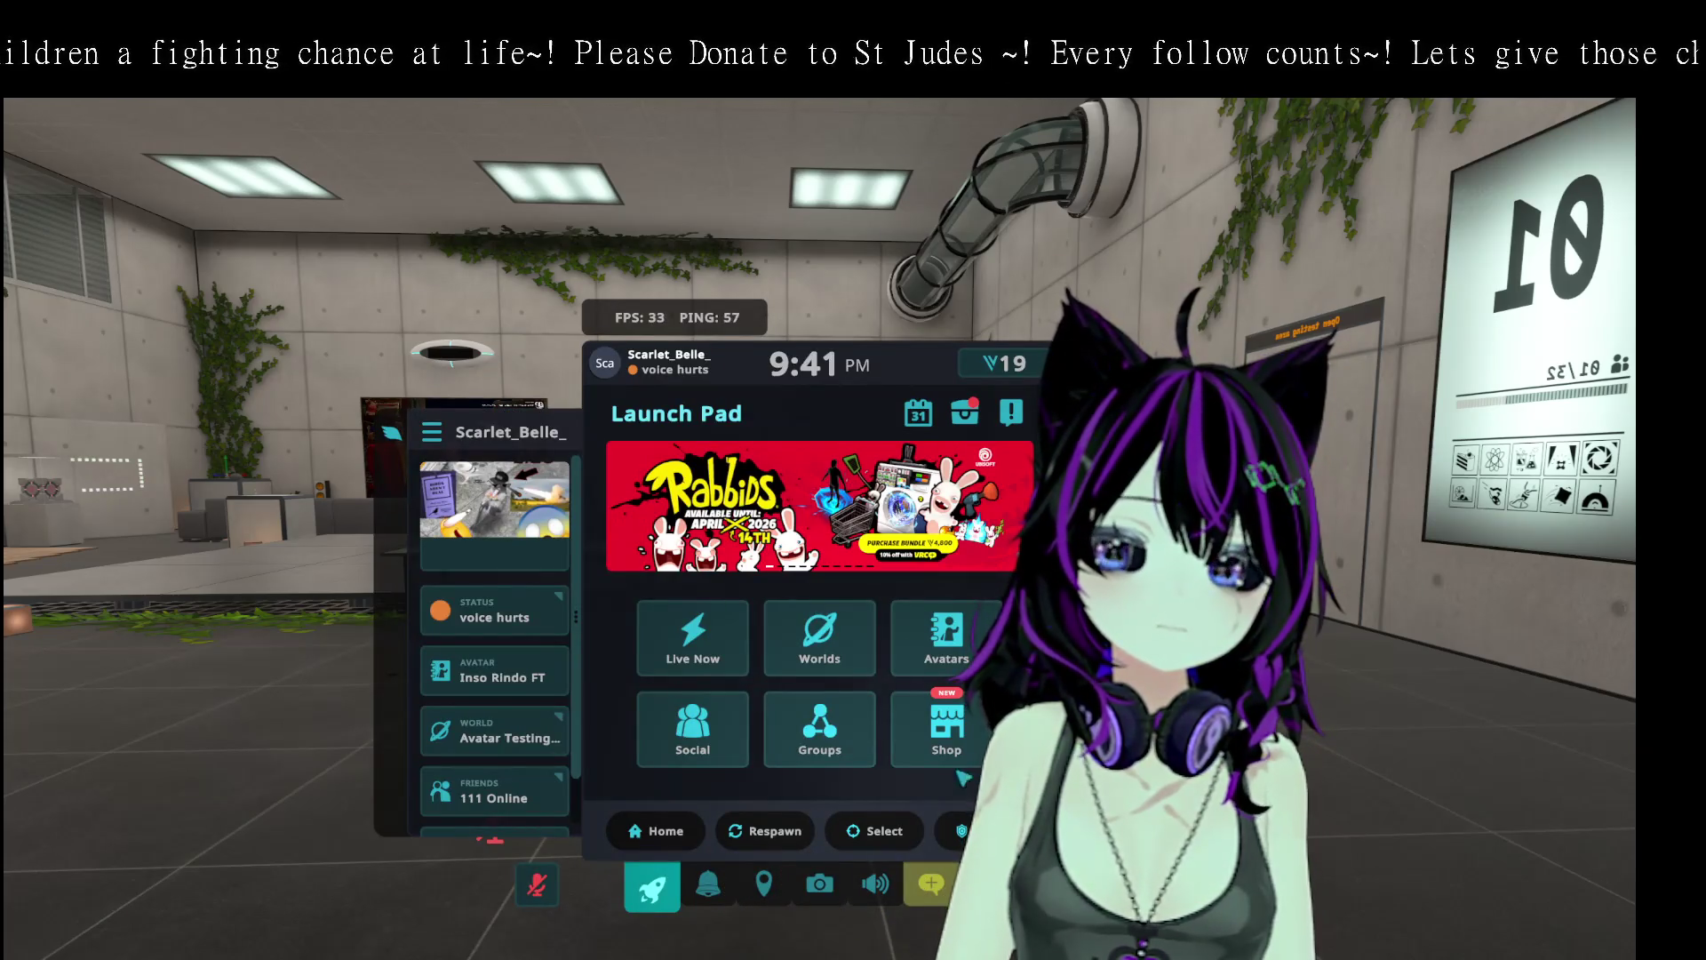
pyautogui.press('Escape')
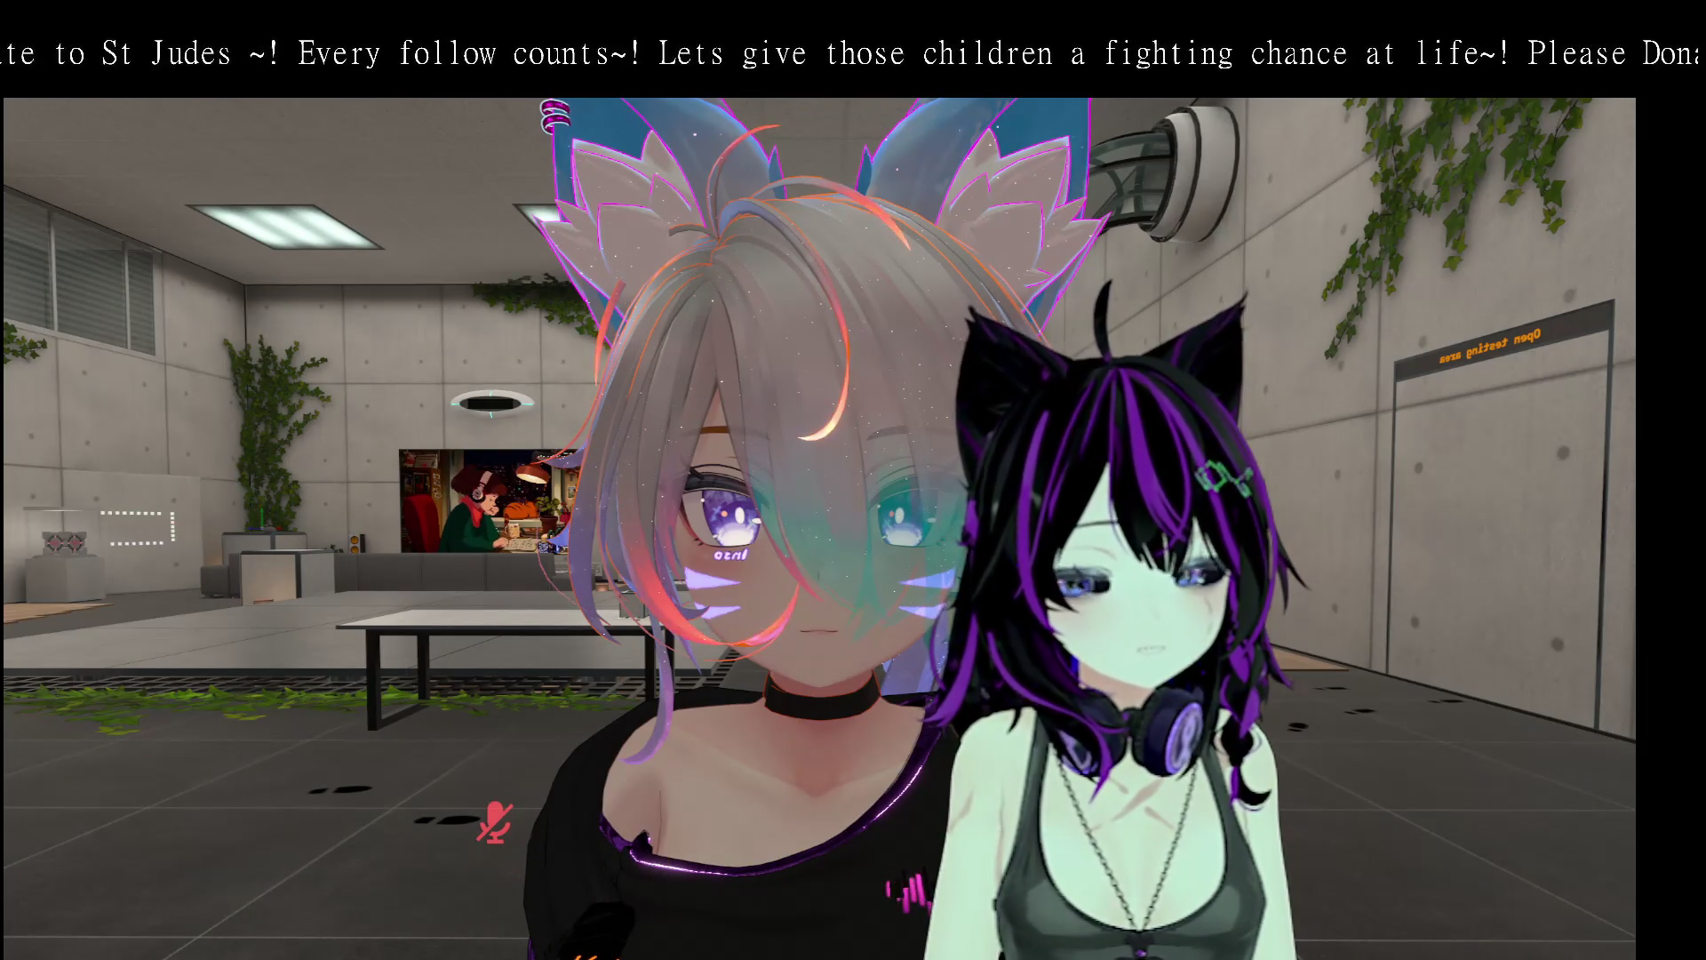
# - Rejoin the current Avatar Testing Chamber instance, confirming and continuing past the loading screen
pyautogui.press('Escape')
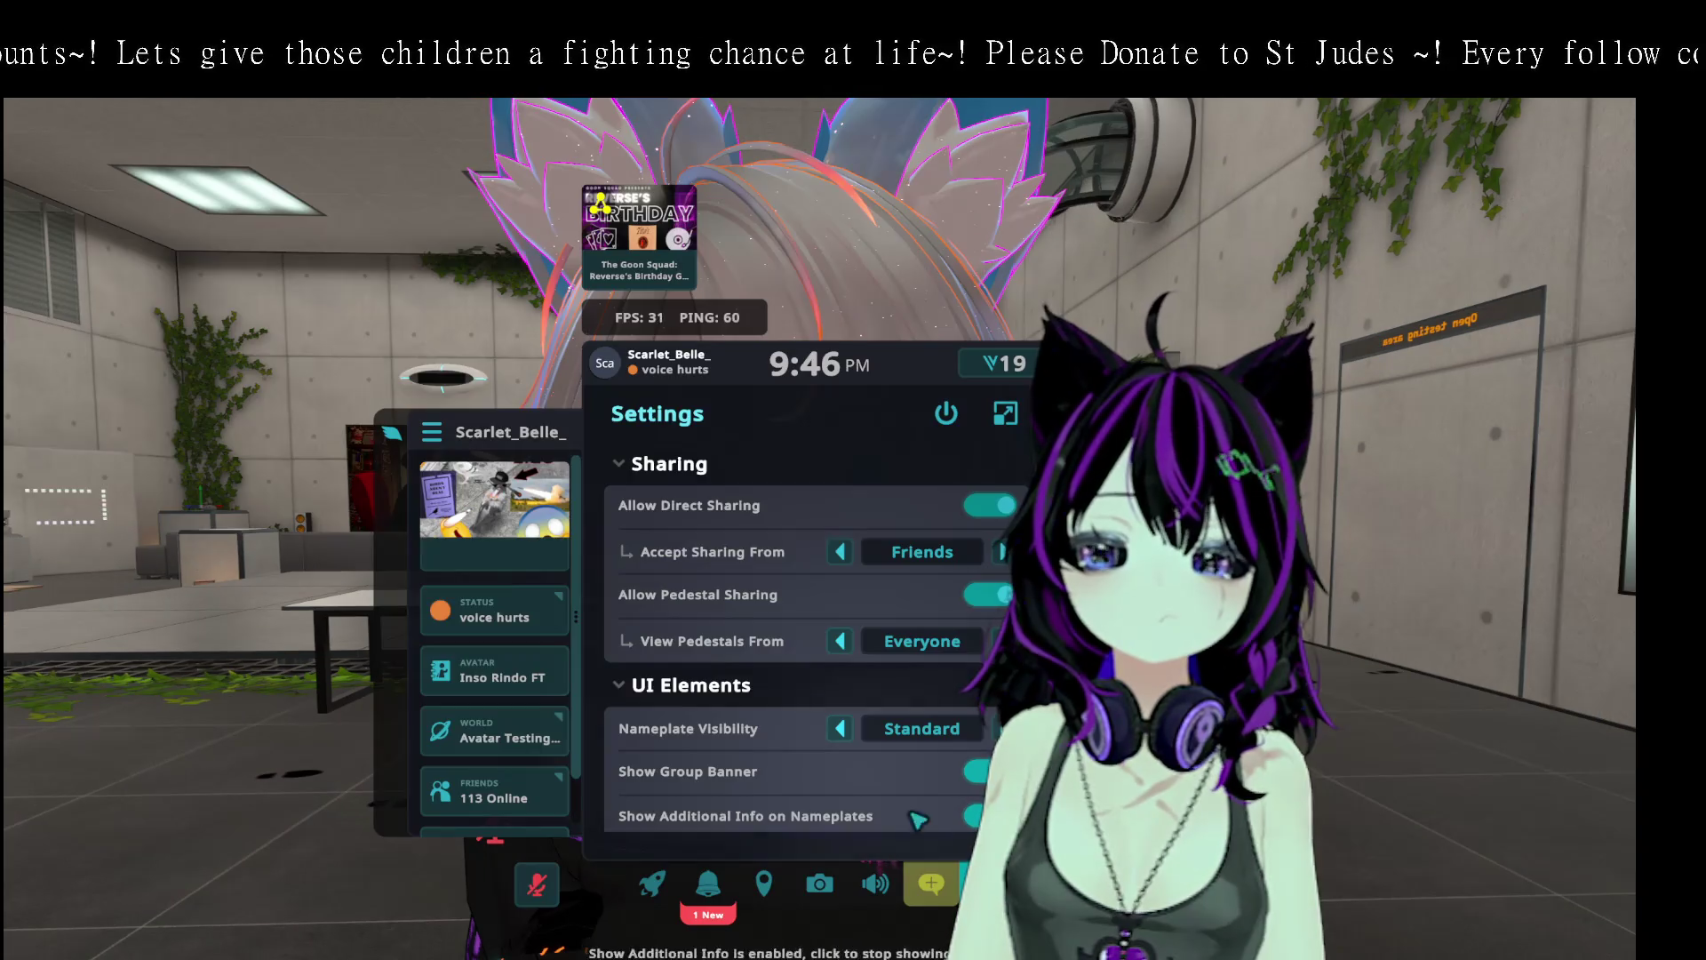
pyautogui.click(763, 885)
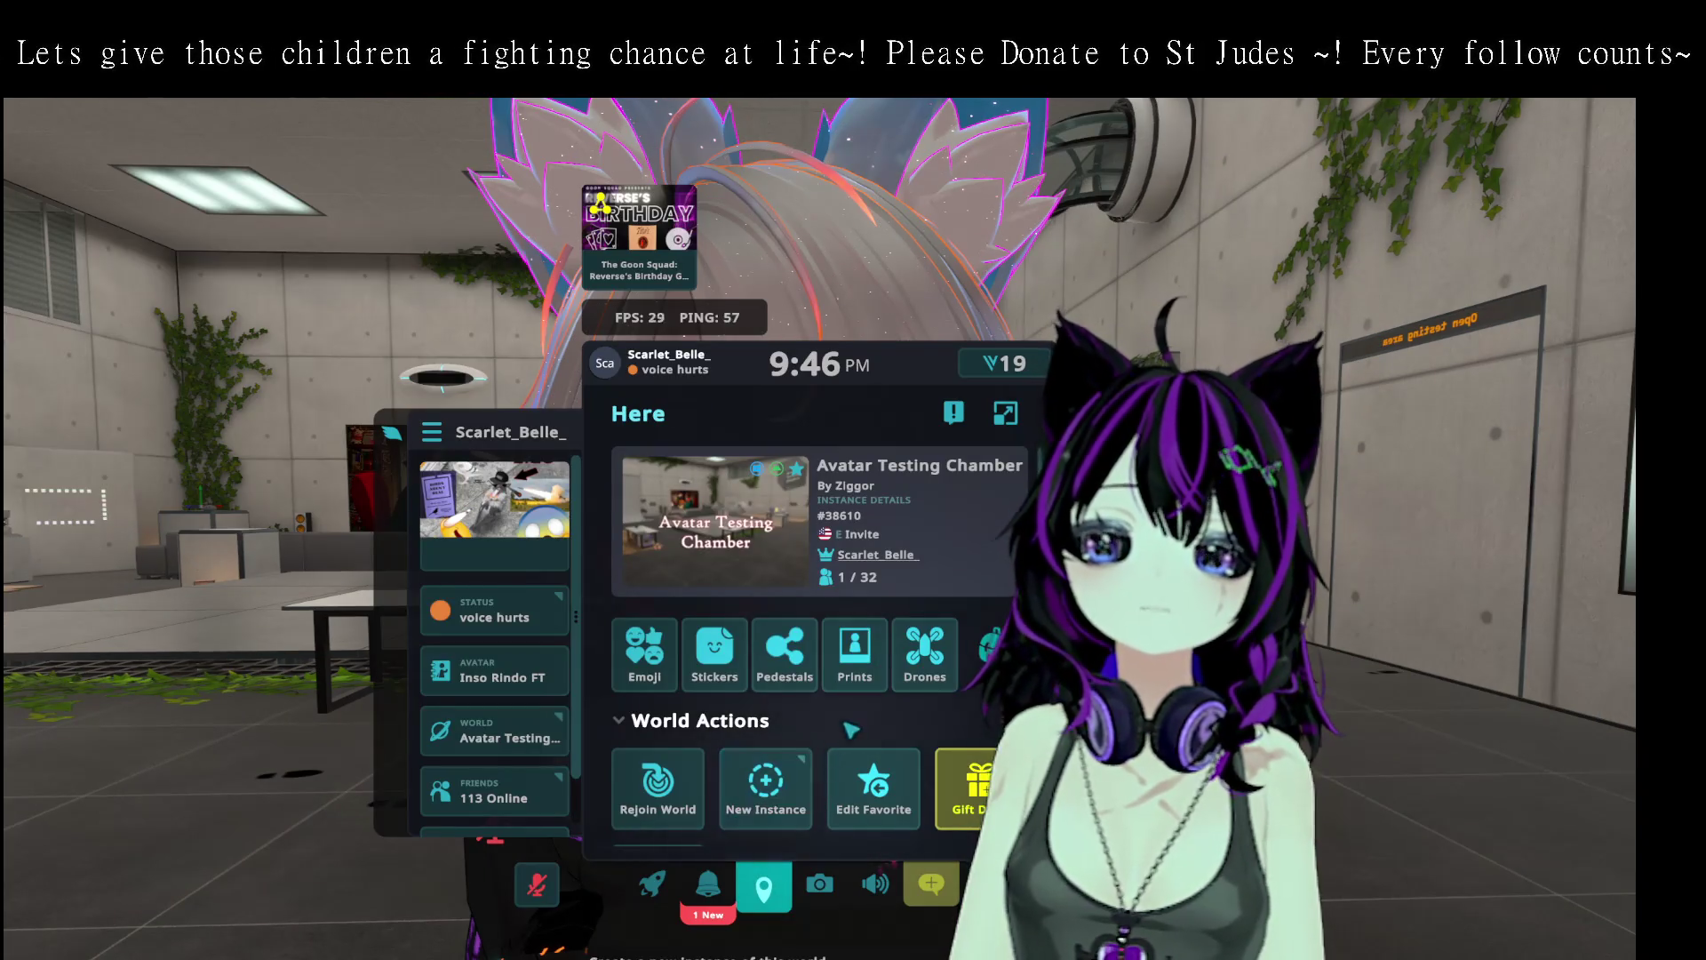
pyautogui.click(676, 787)
pyautogui.click(708, 795)
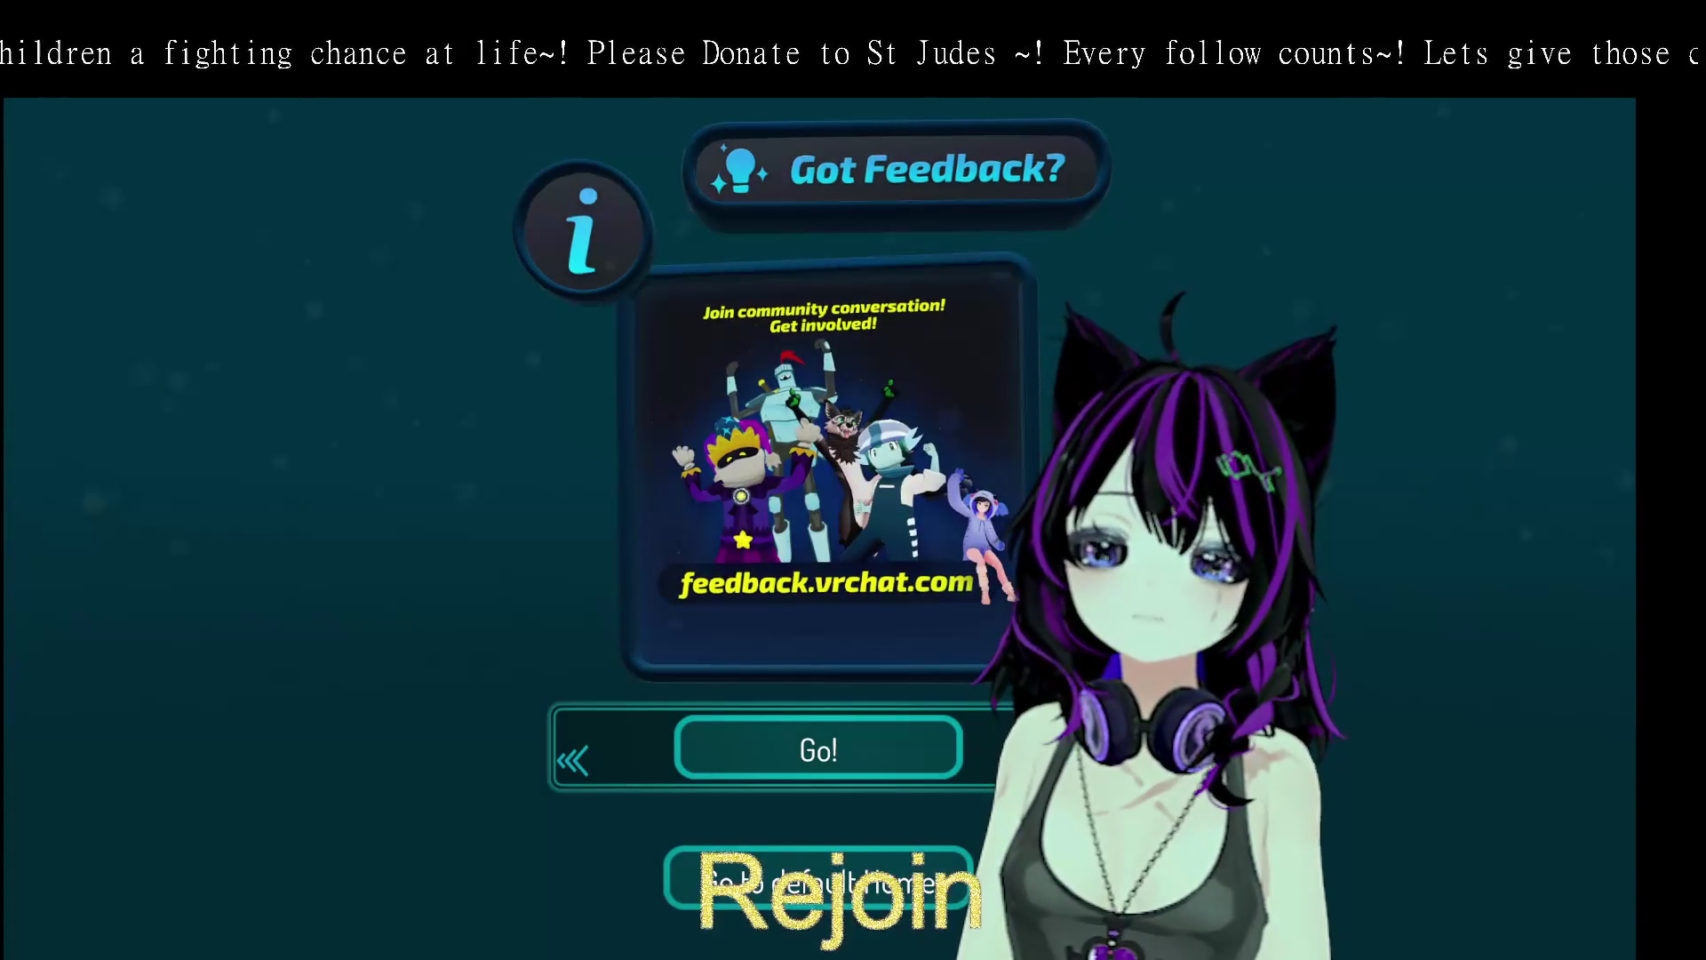
pyautogui.click(834, 766)
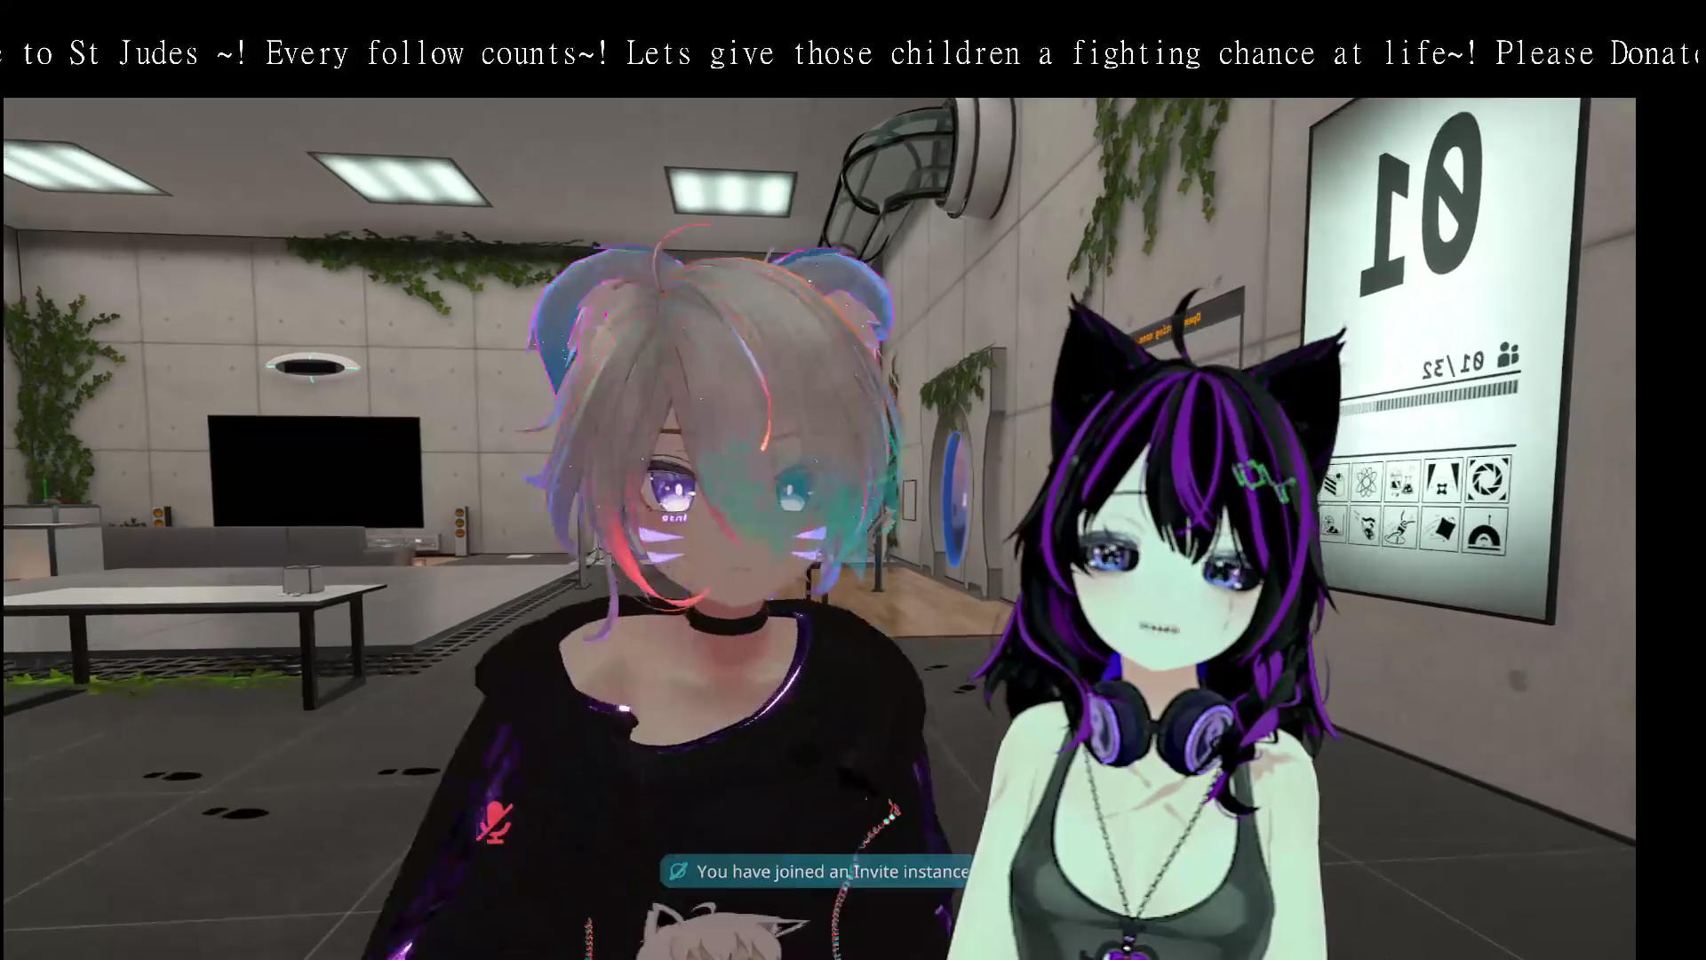
# - Refresh the Avatars menu by toggling Owned then Uploaded, then close it
pyautogui.press('Escape')
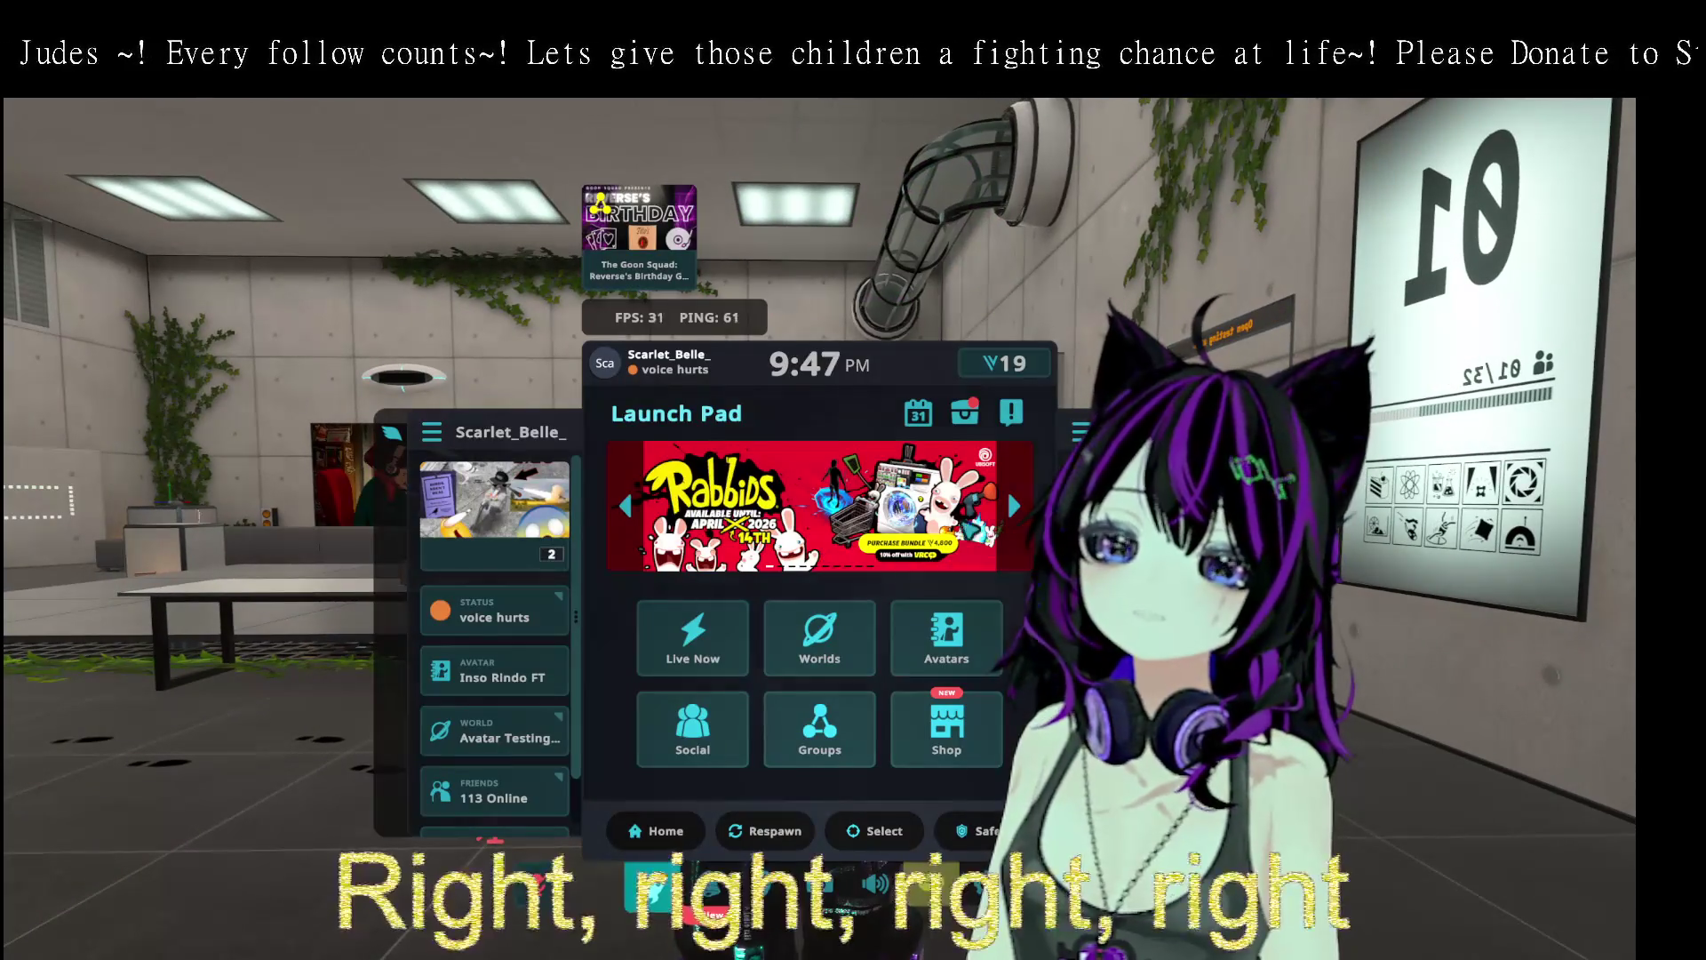
pyautogui.click(933, 631)
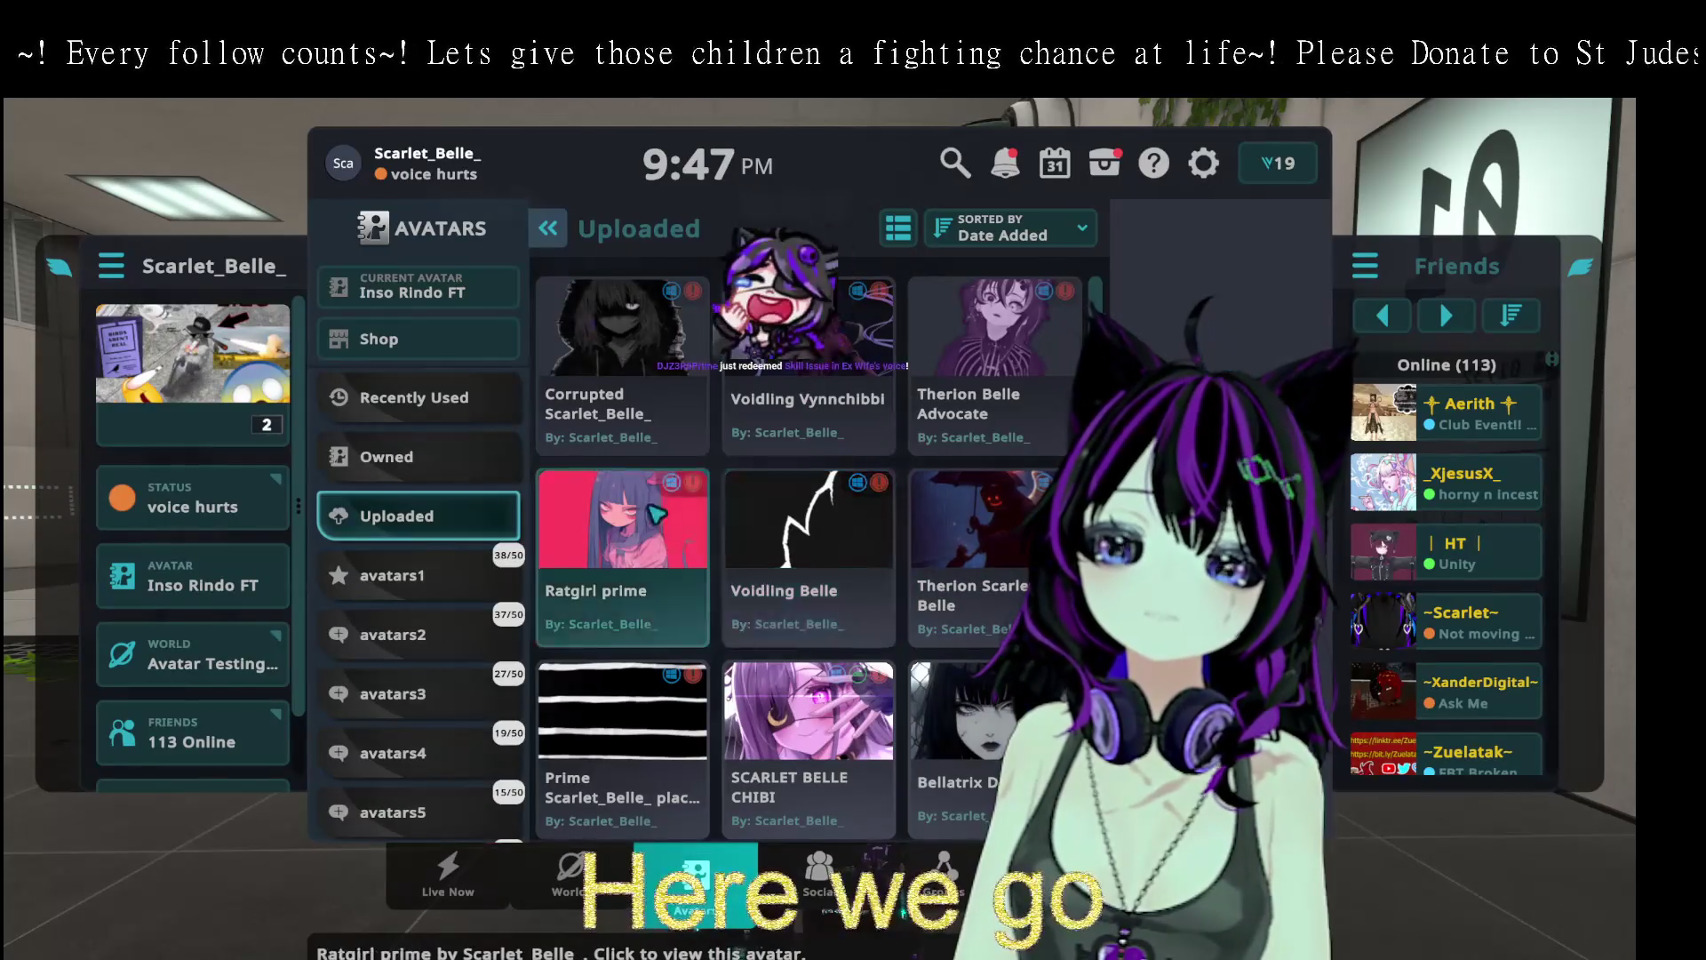
pyautogui.click(389, 476)
pyautogui.click(396, 516)
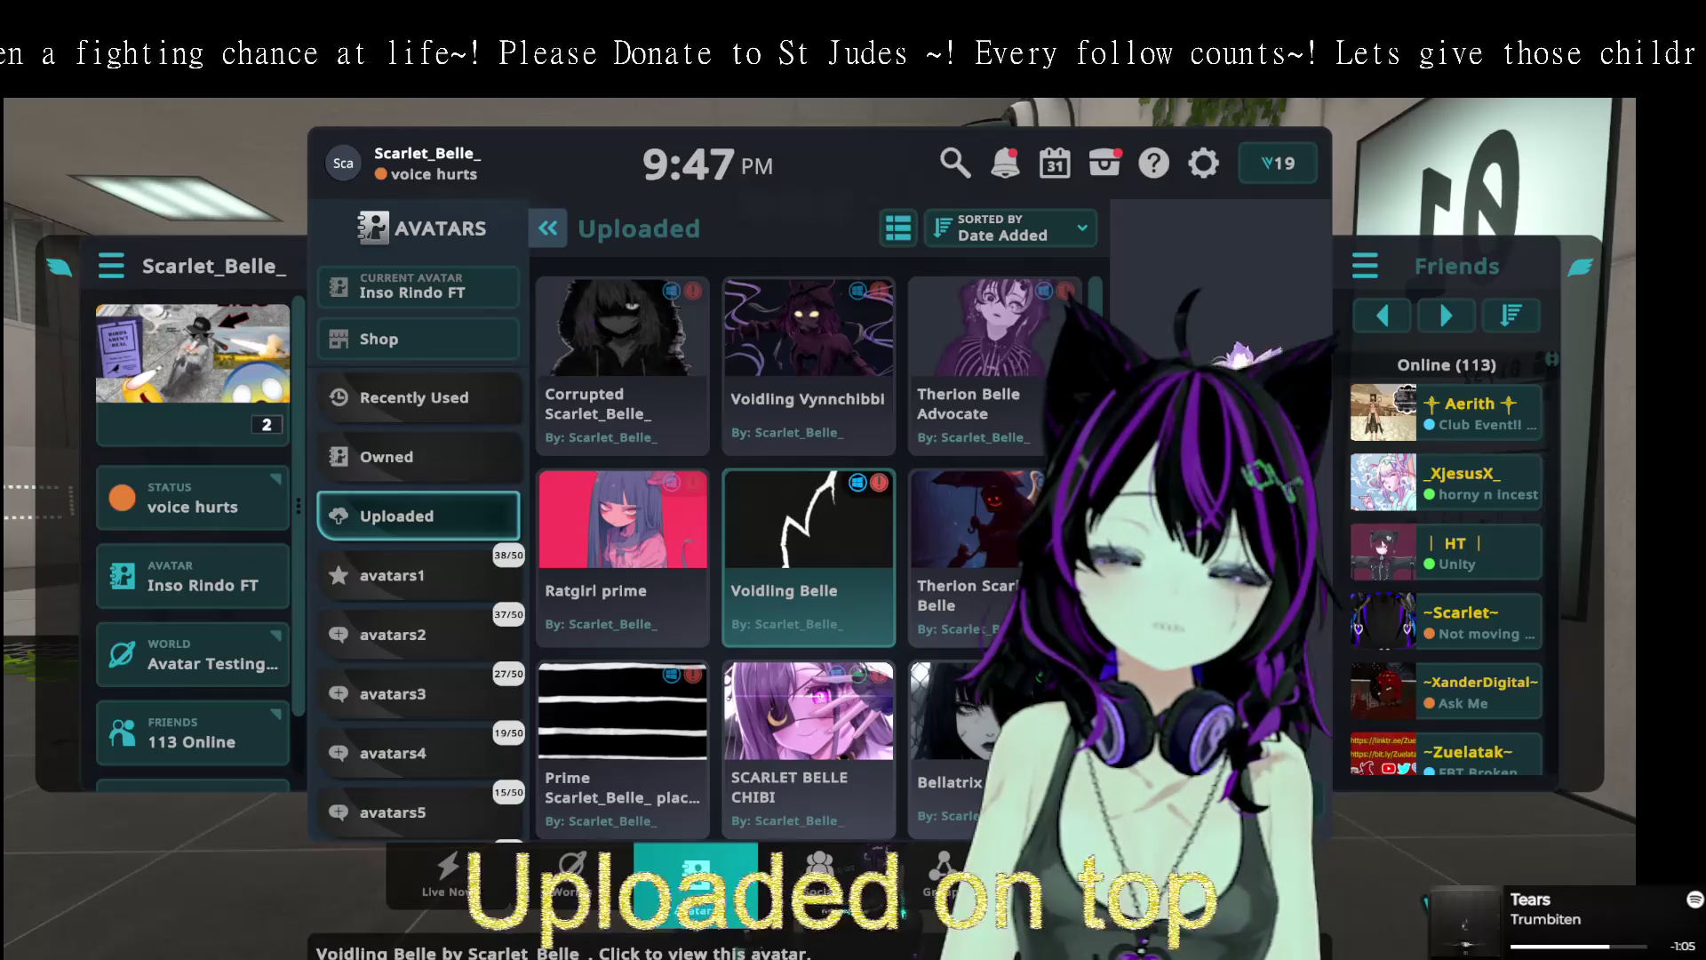
pyautogui.press('Escape')
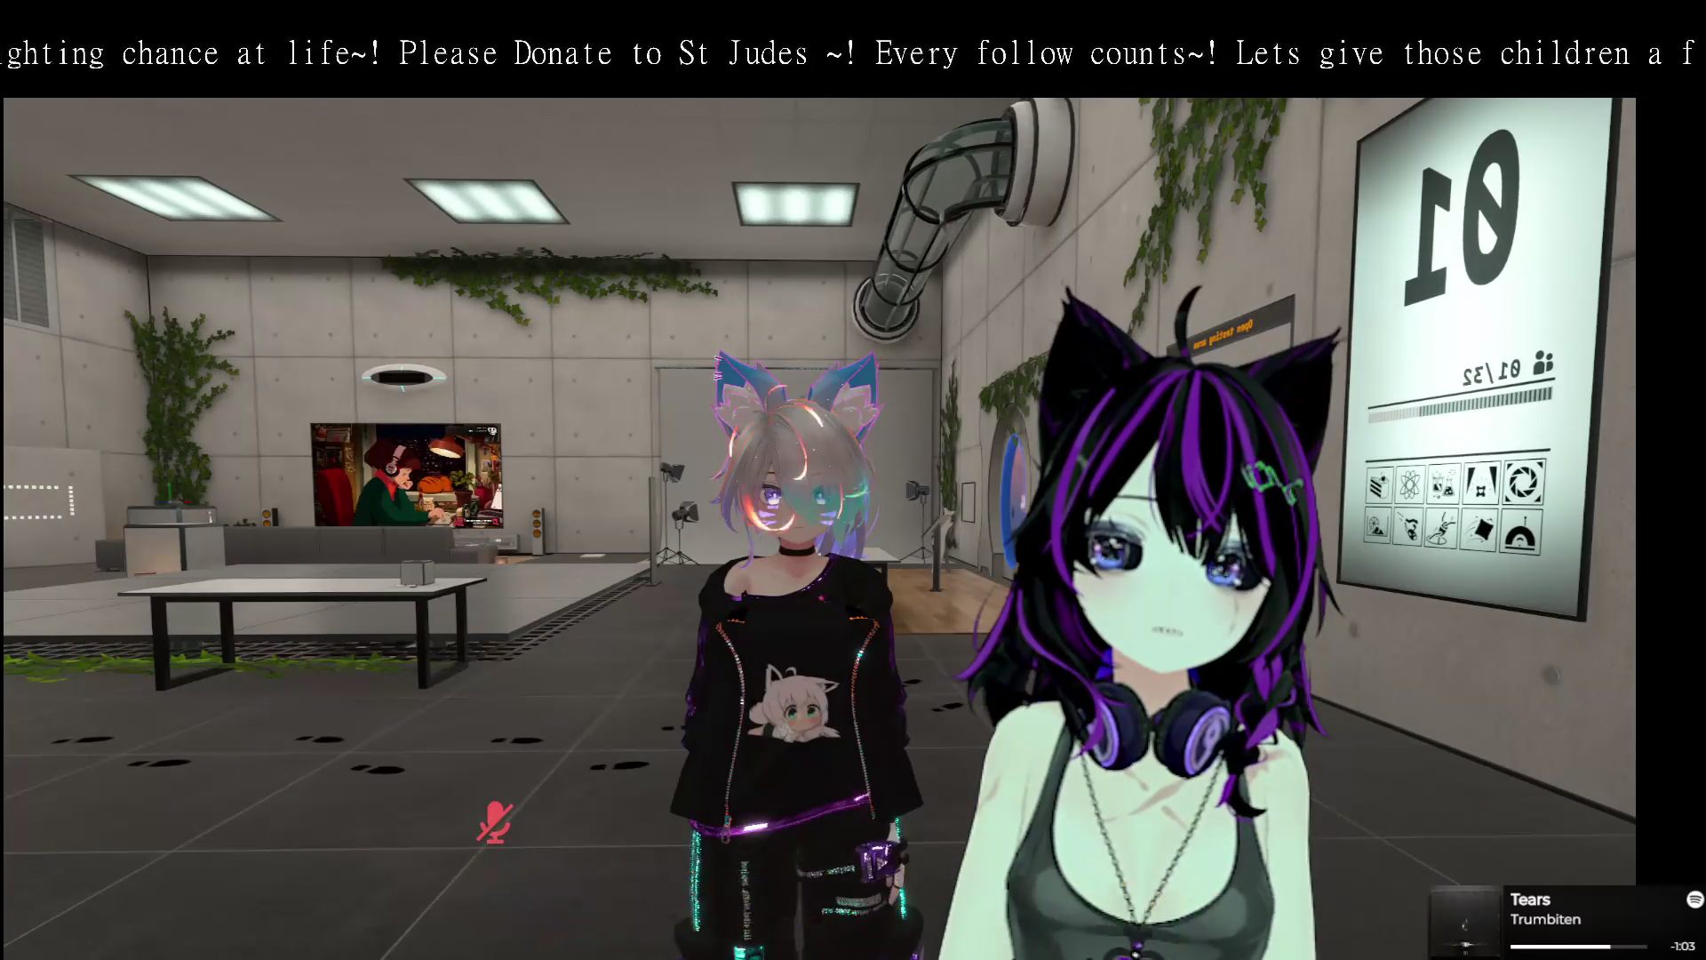
# - Reopen the Avatars menu on the Uploaded list, sorted by Date Added
pyautogui.press('Escape')
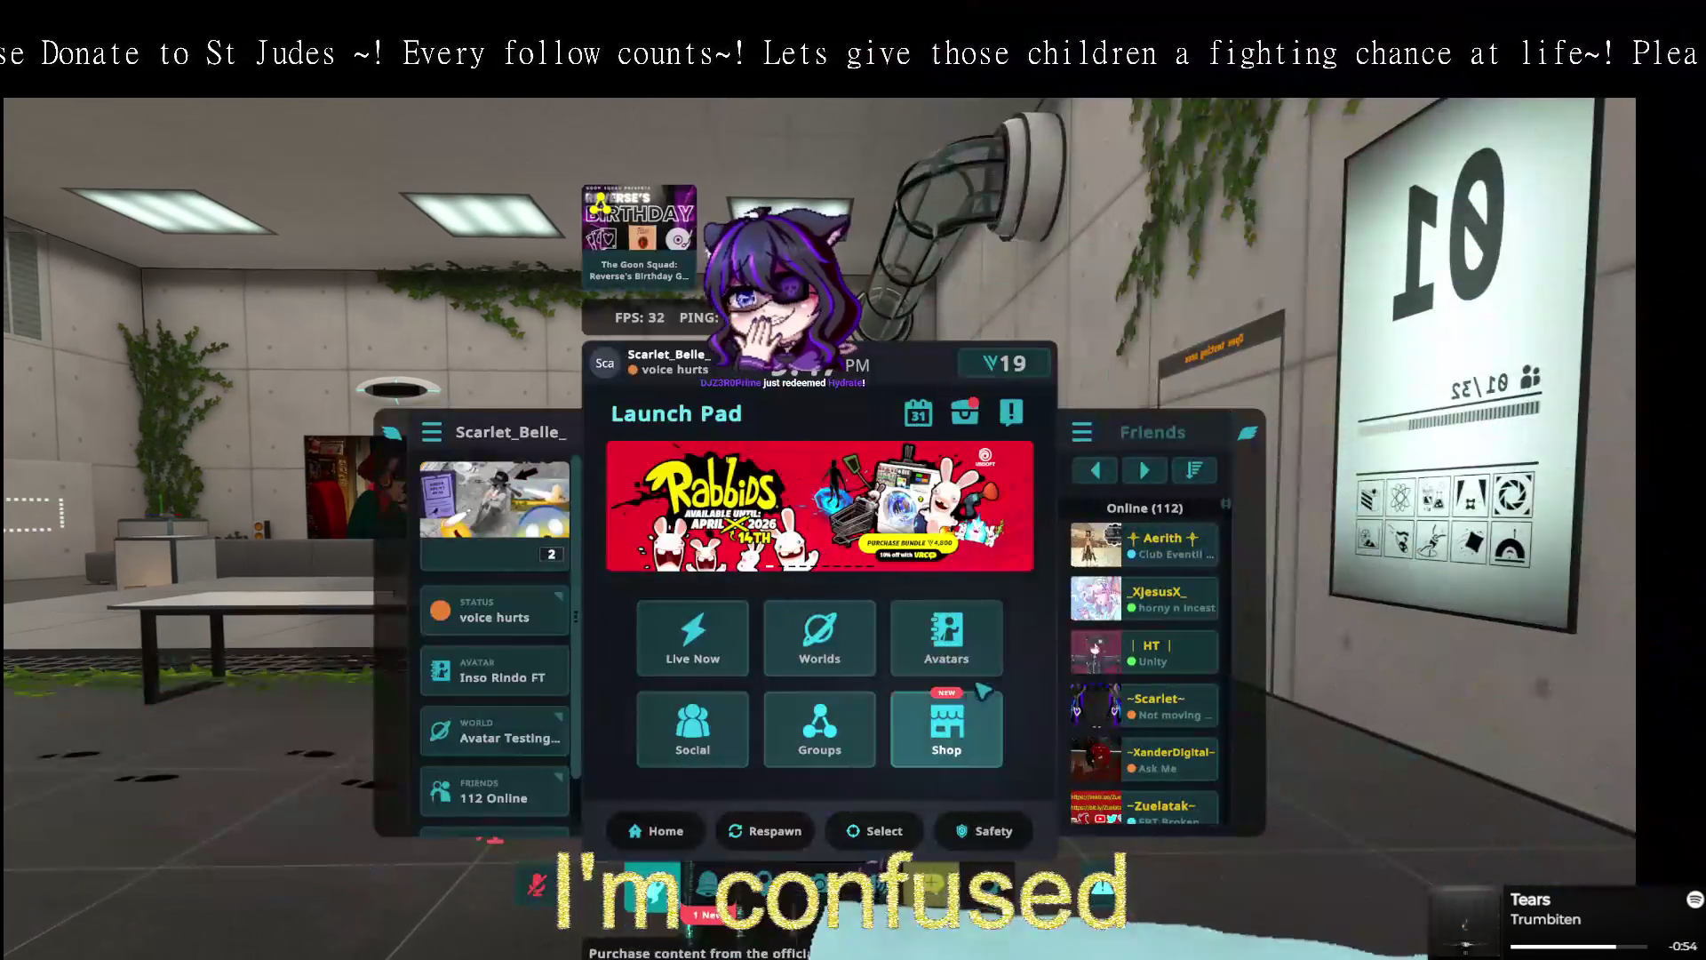
pyautogui.click(947, 636)
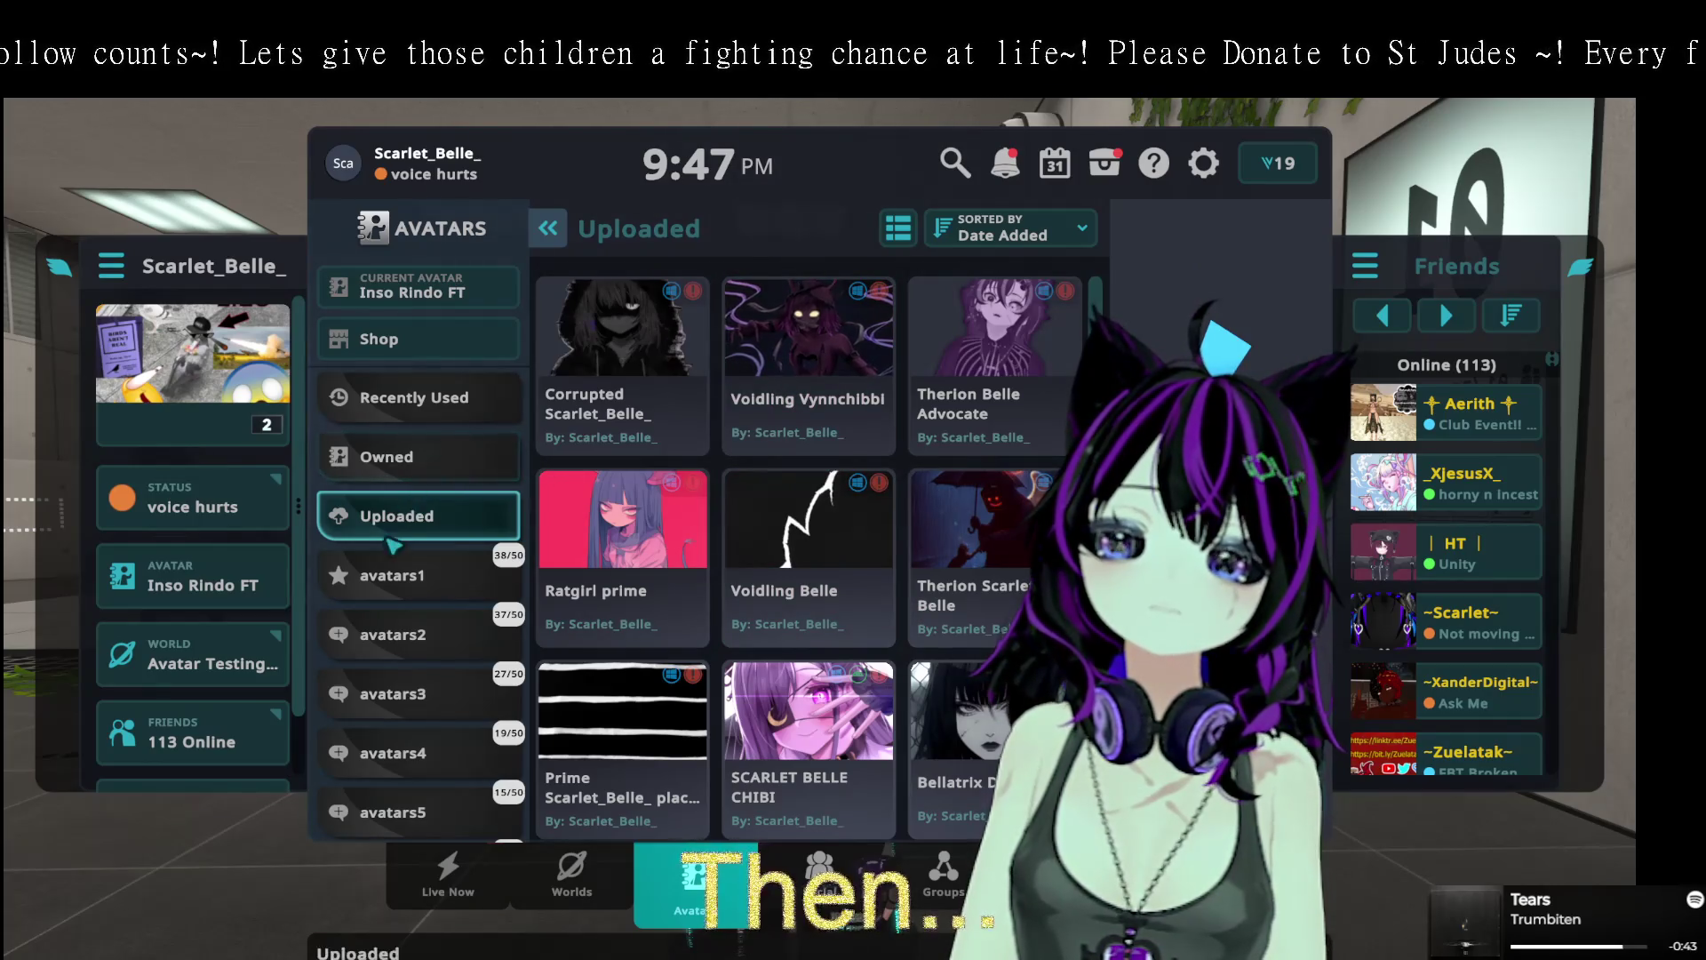
# - Cycle through avatars1, Uploaded and SDK Test Avatars, then back to Uploaded to find the new avatar
pyautogui.click(391, 587)
pyautogui.click(431, 531)
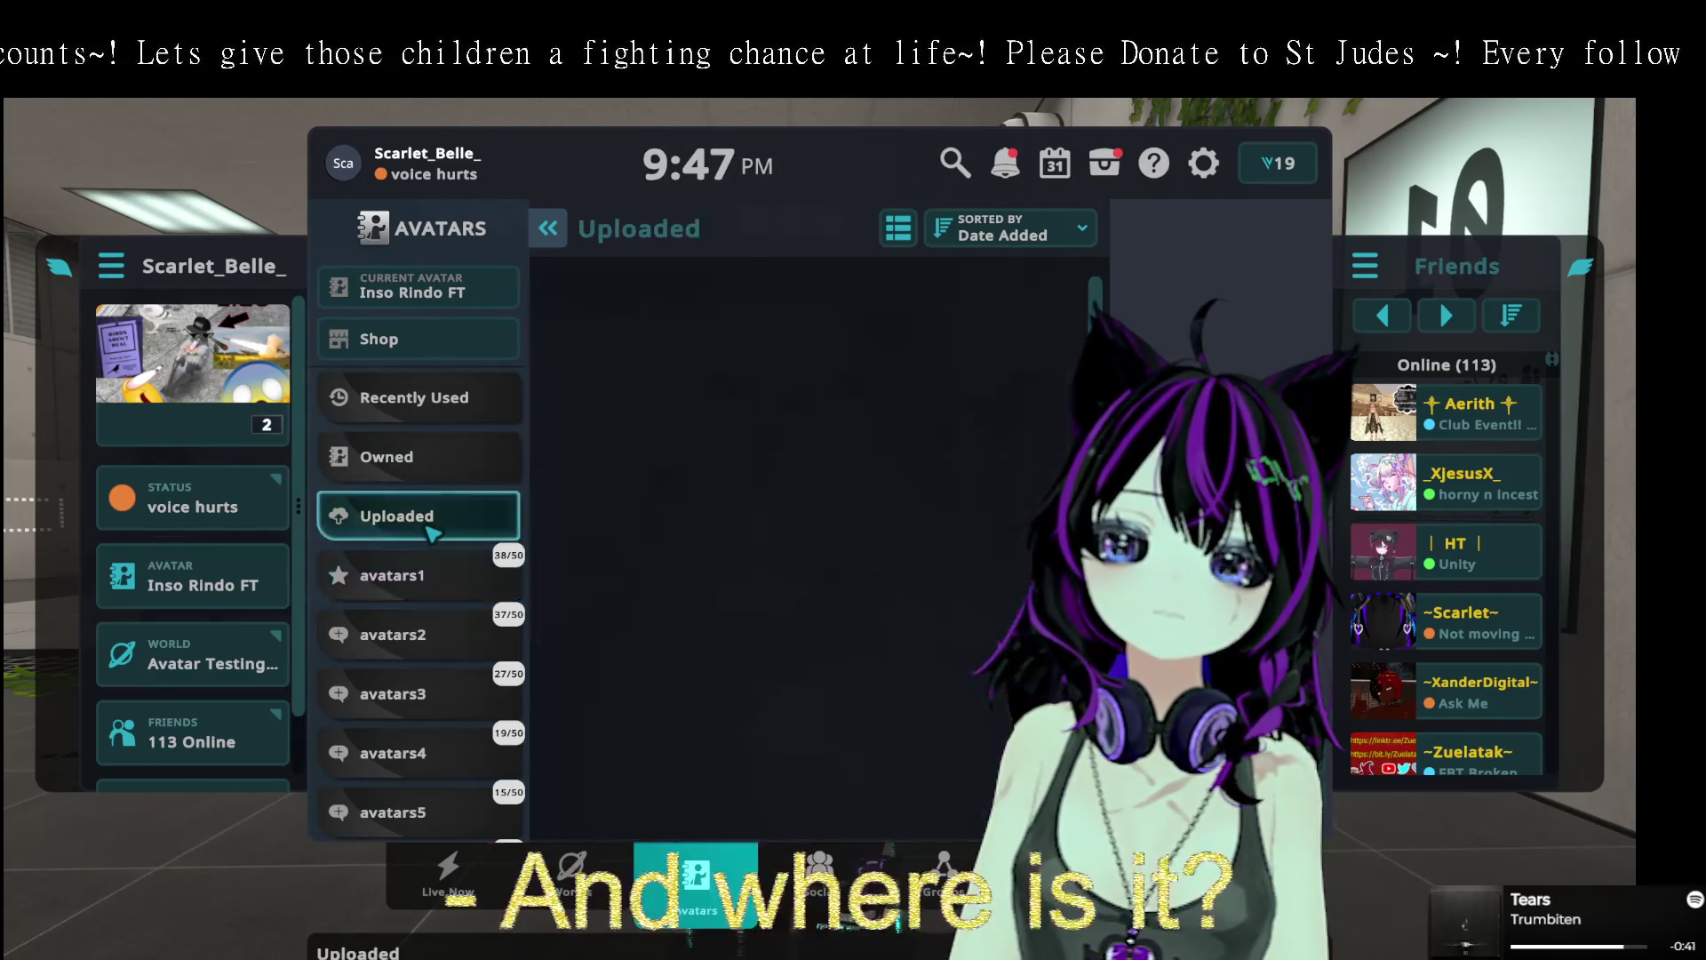
pyautogui.scroll(-2, 426, 633)
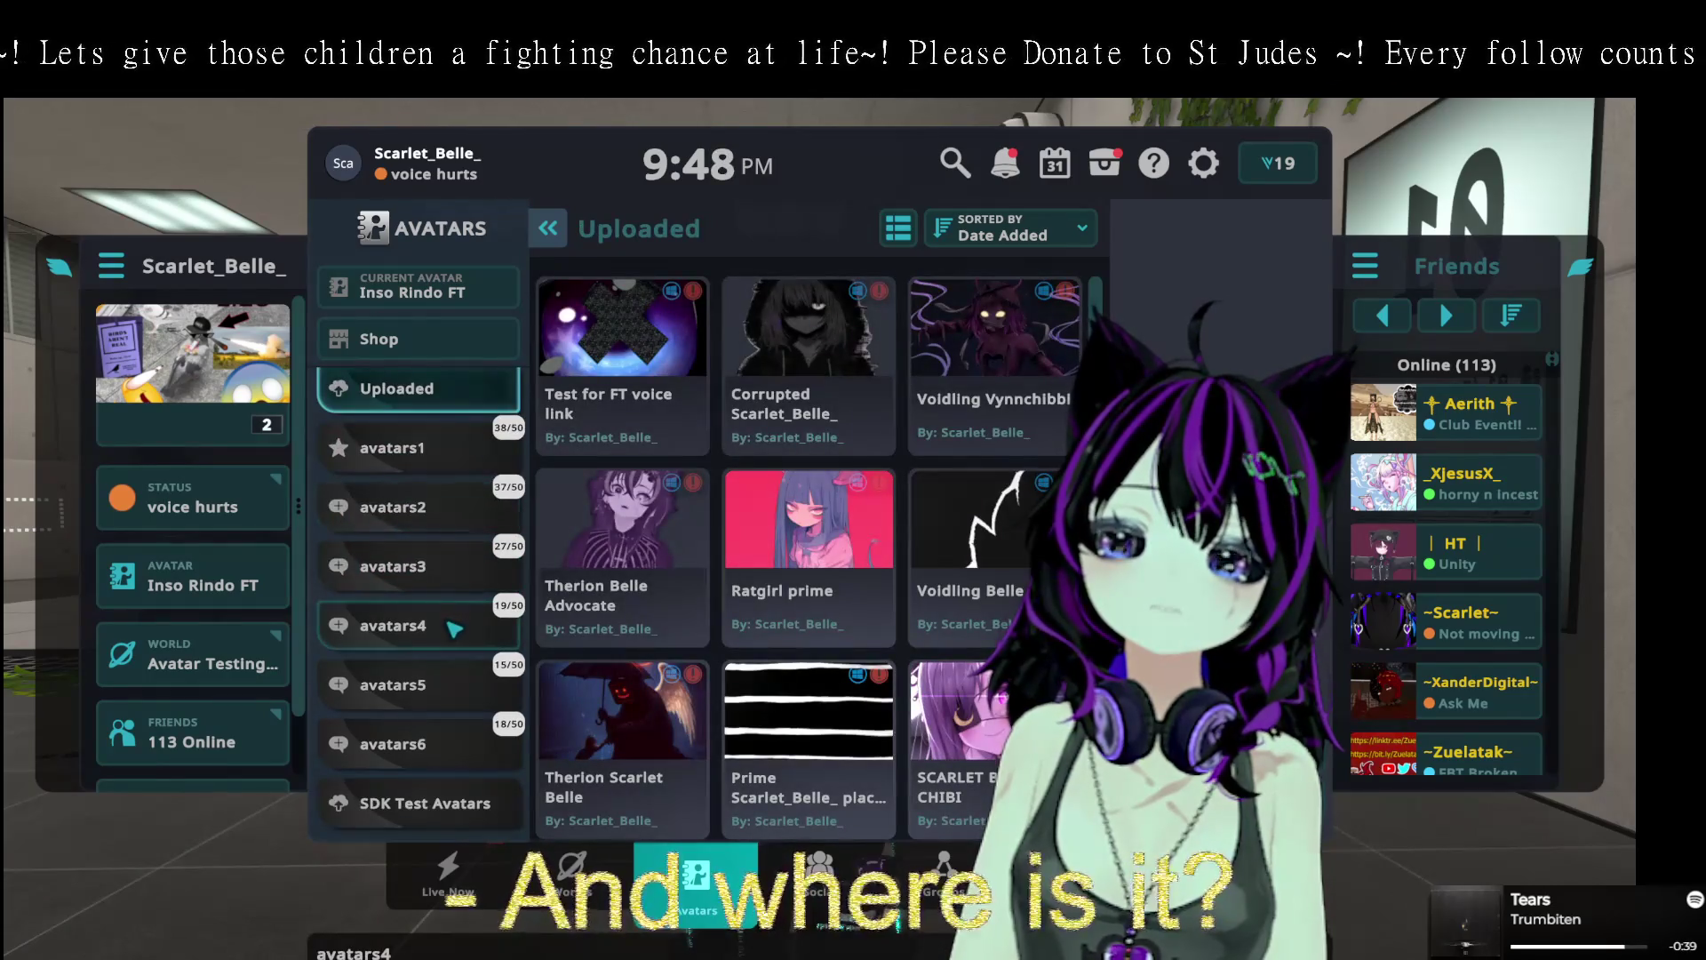
pyautogui.click(452, 799)
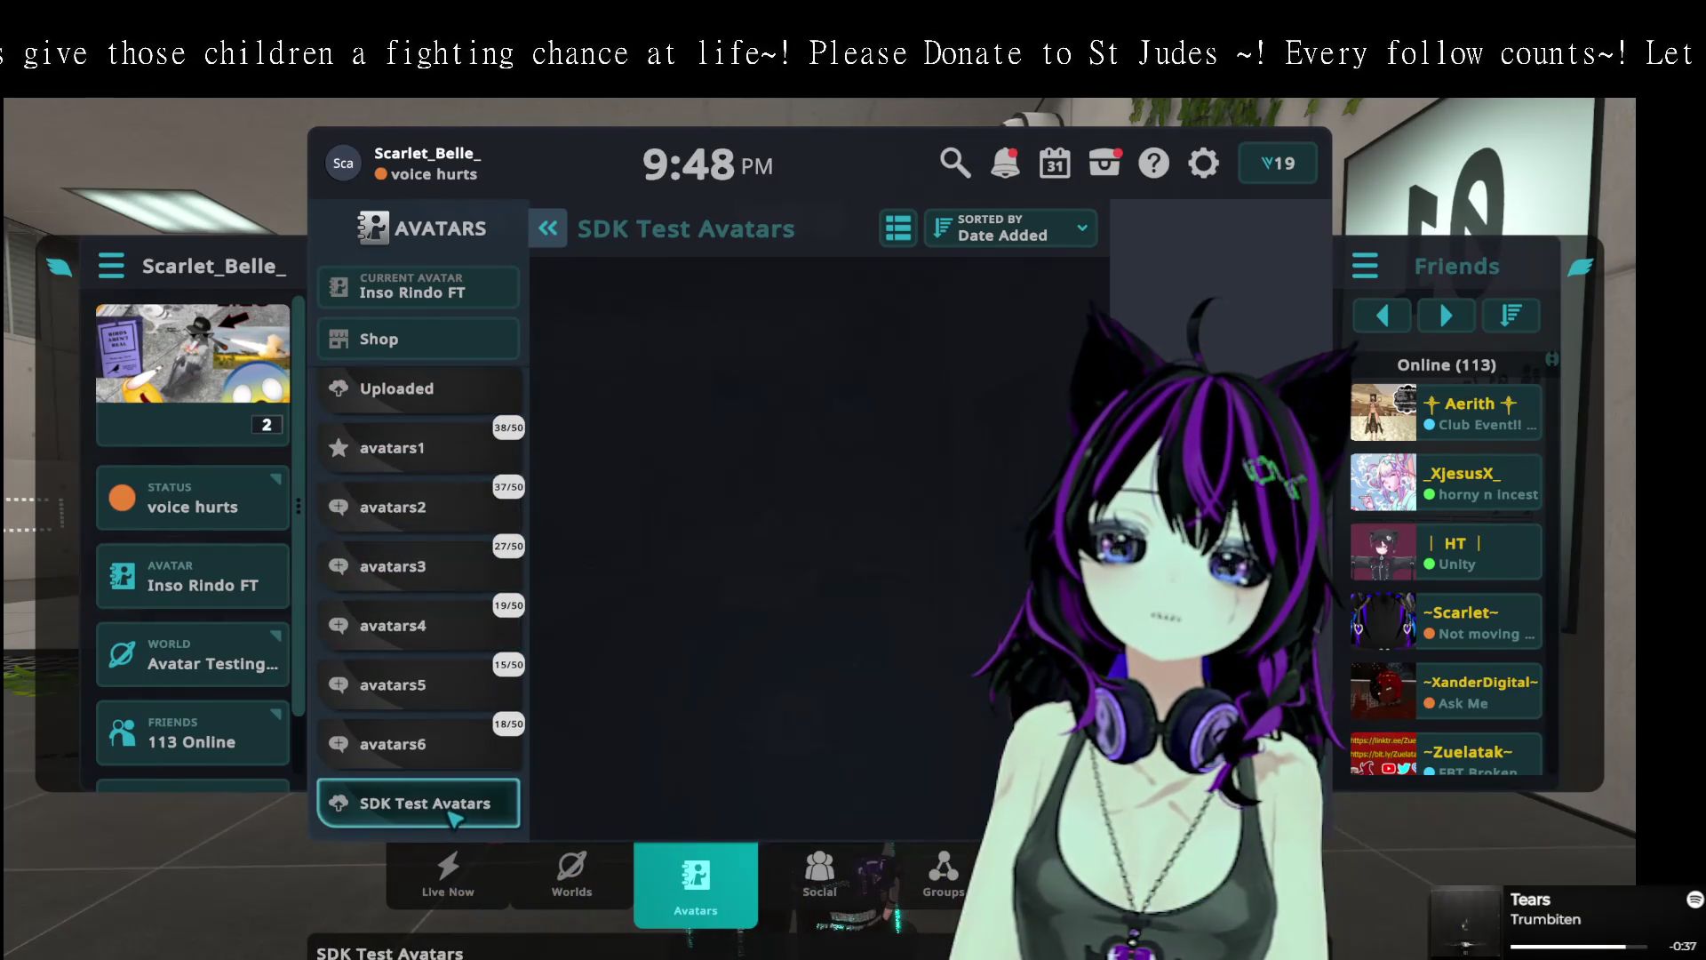
pyautogui.scroll(2, 439, 608)
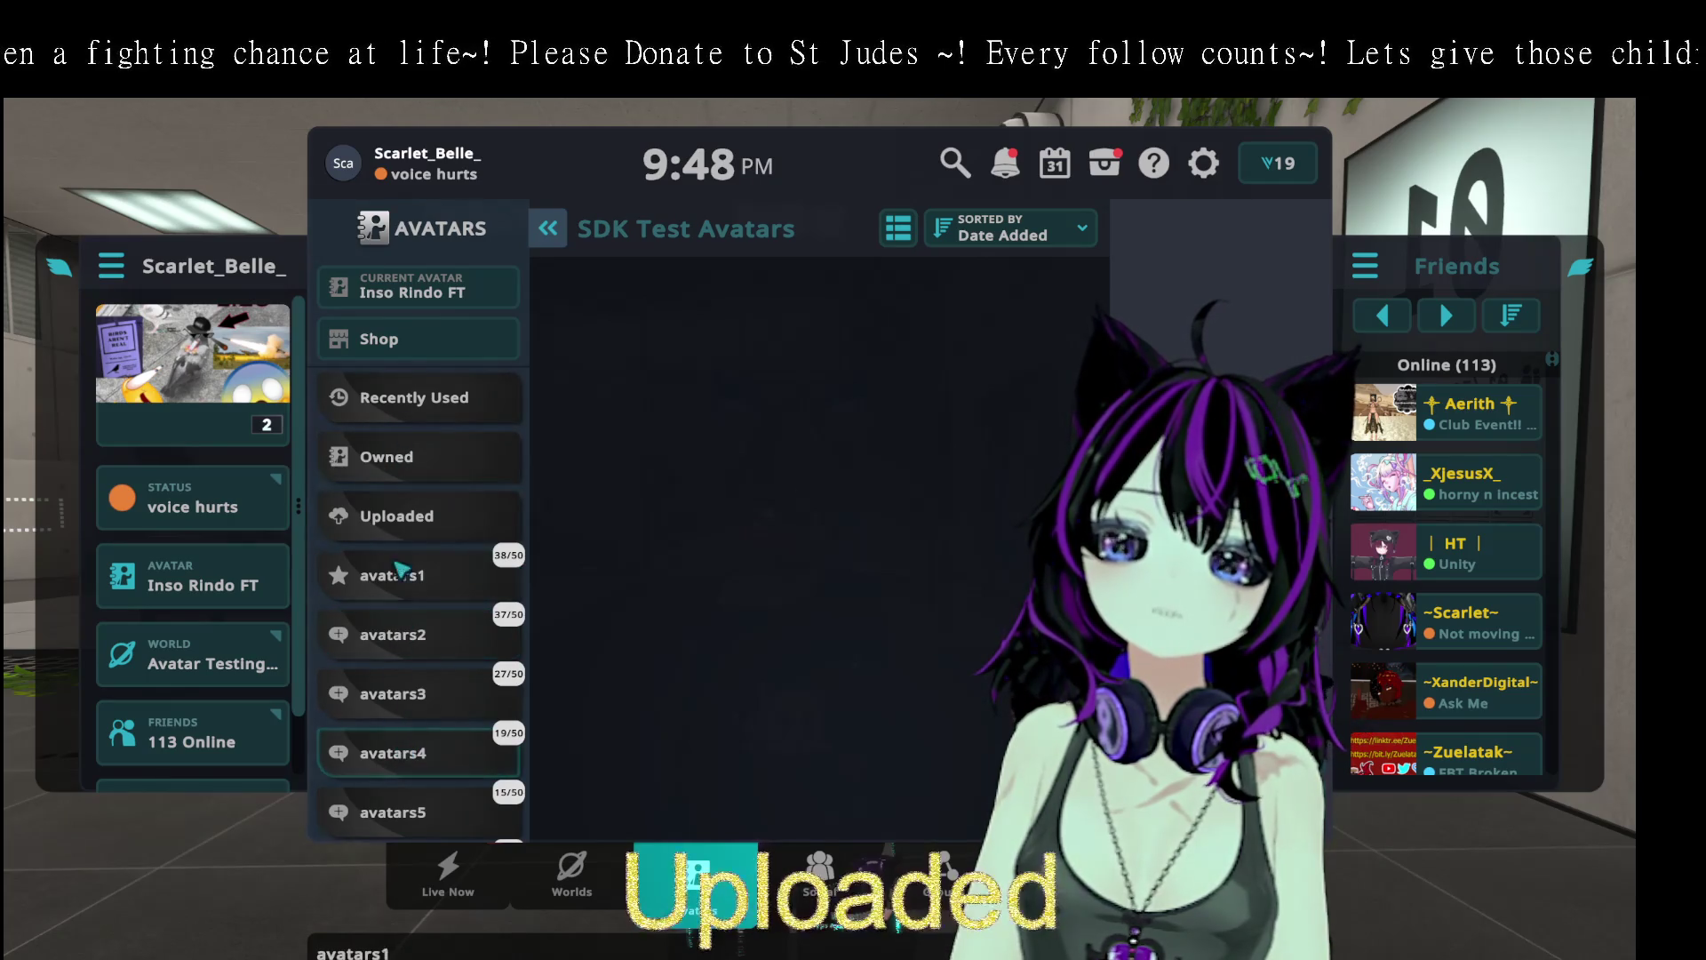
pyautogui.click(391, 517)
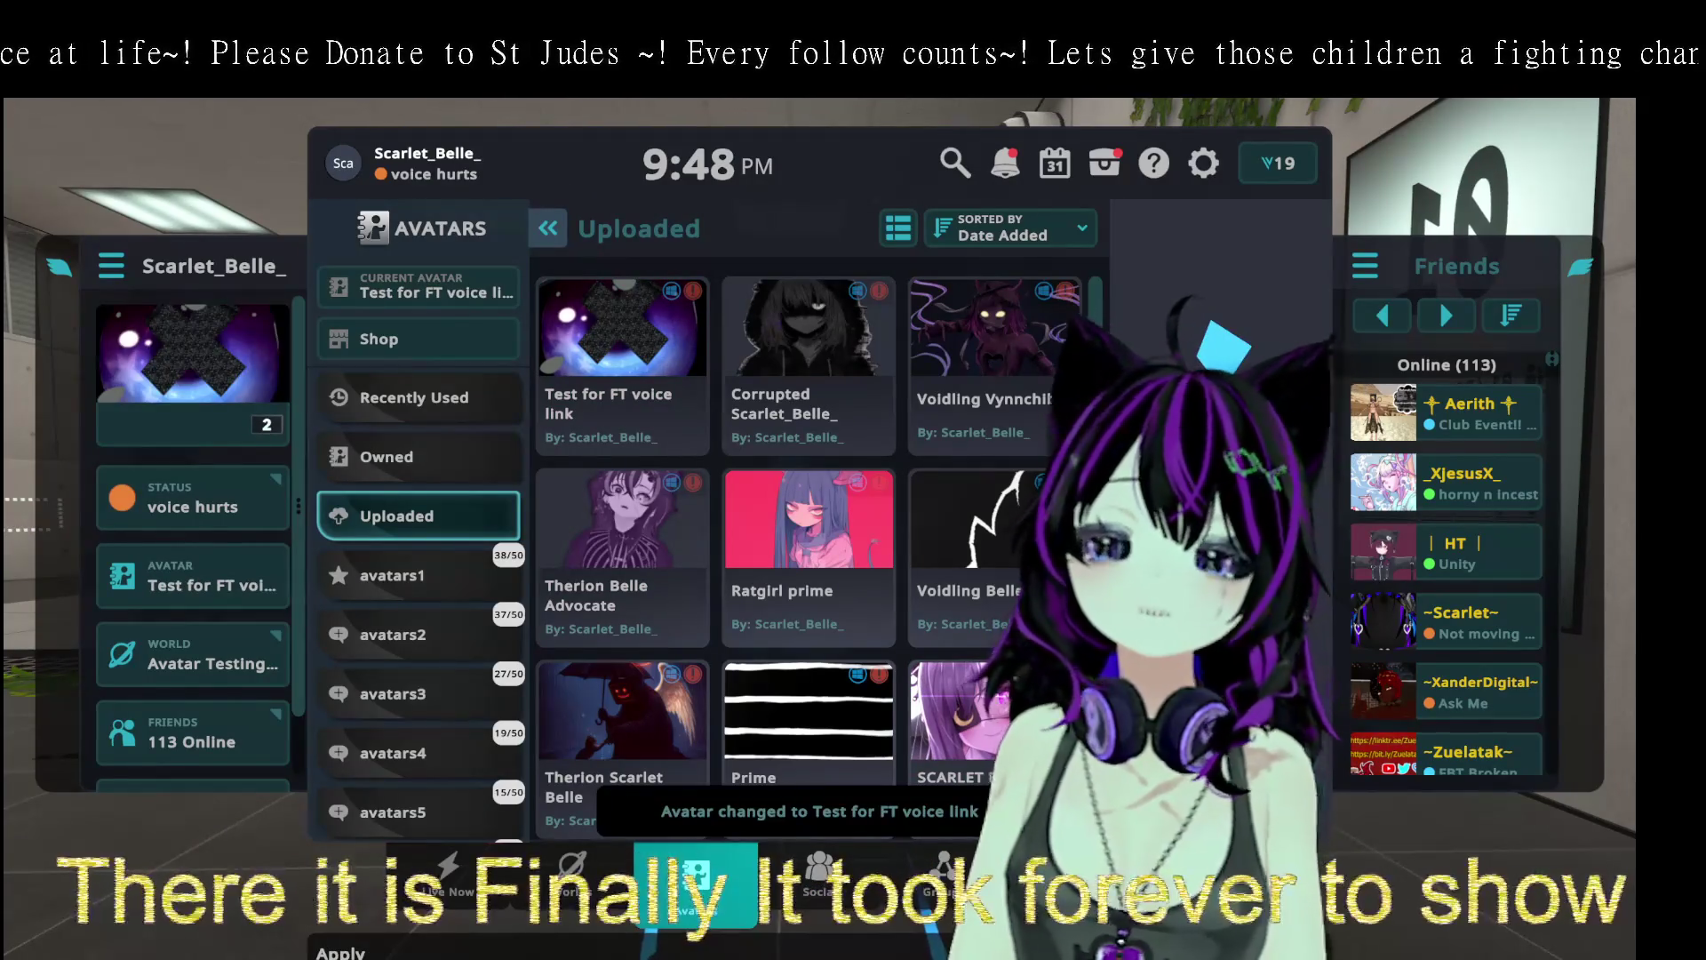
# - Close the Avatars menu to view the new voice link test avatar in the testing room
pyautogui.press('Escape')
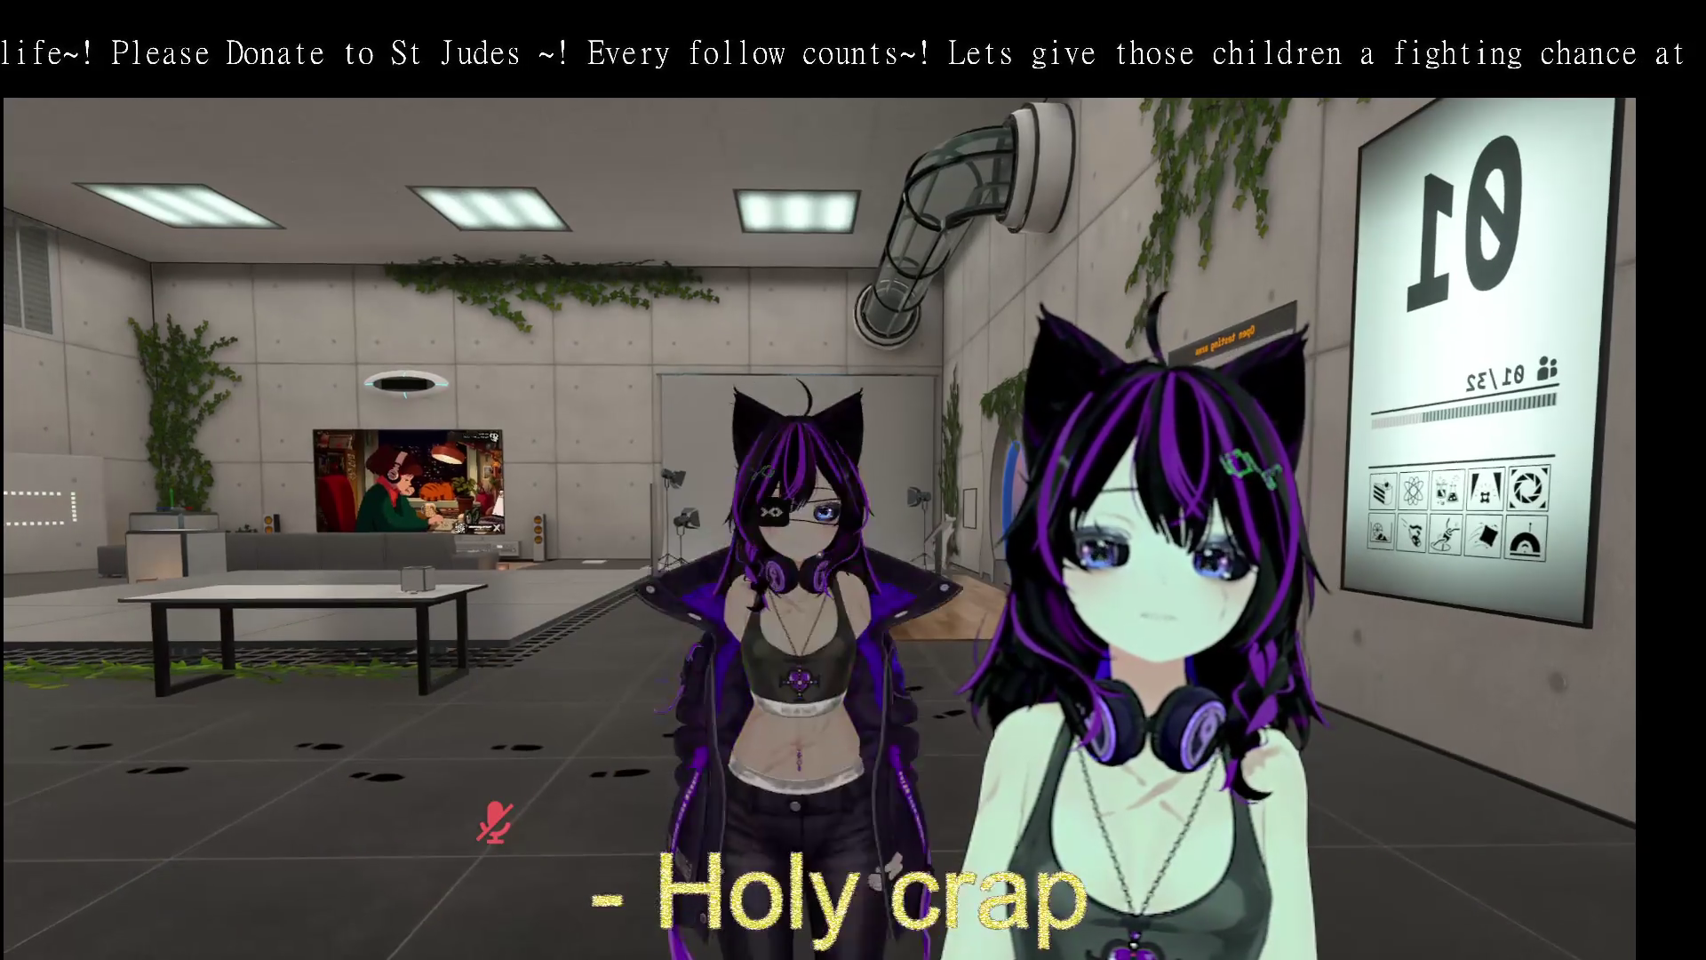